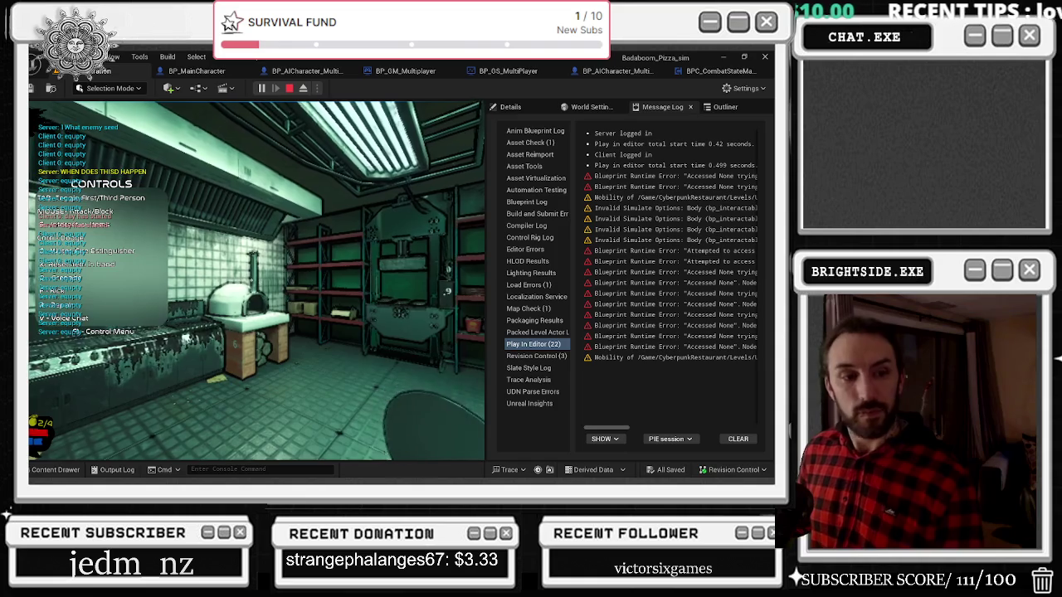
Stop and relaunch the Play In Editor session three times
key(Escape)
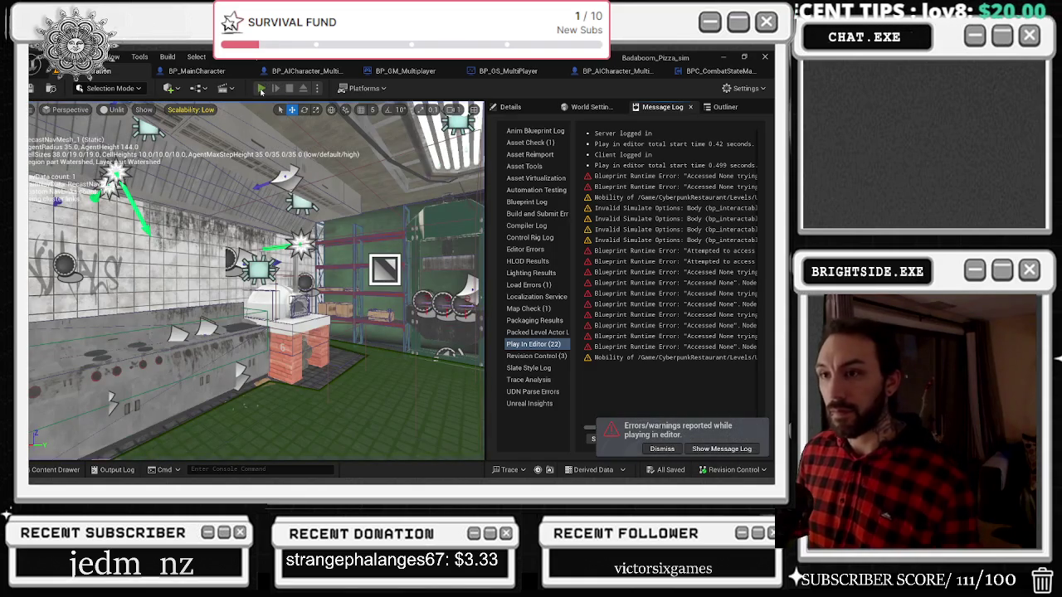
click(261, 89)
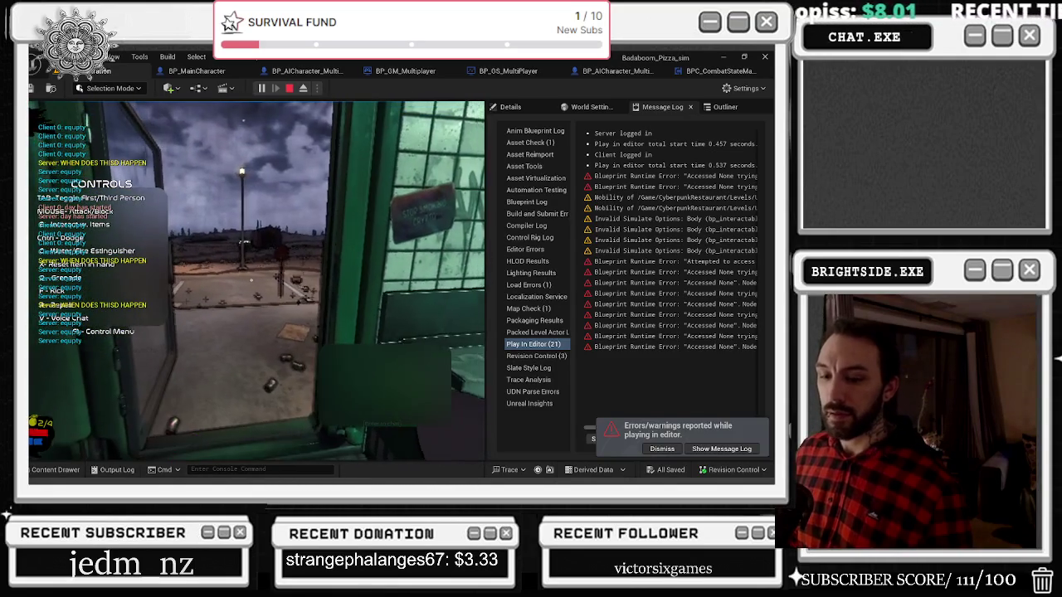
key(Escape)
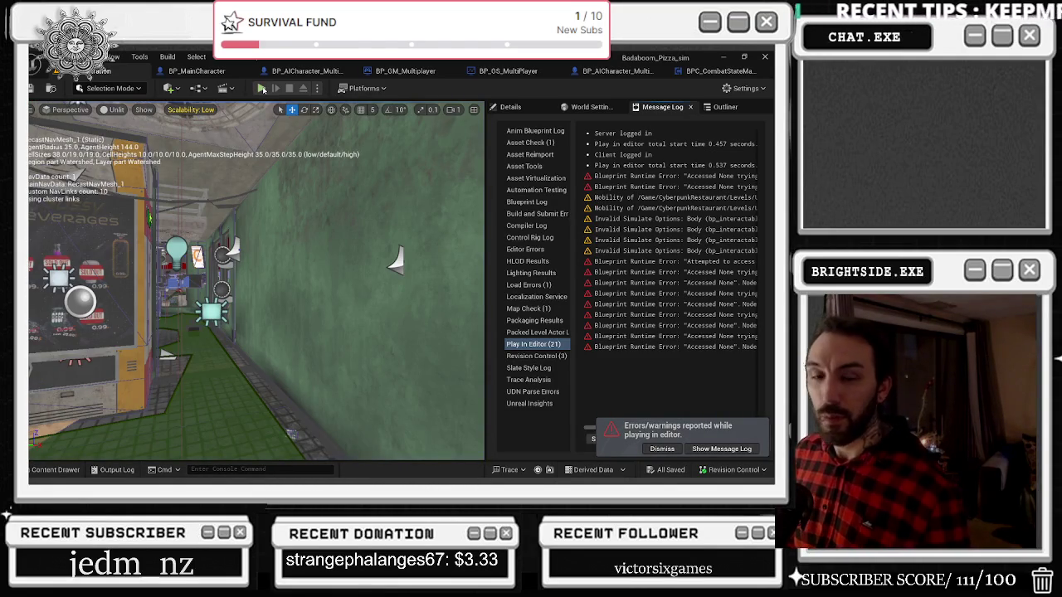
click(262, 88)
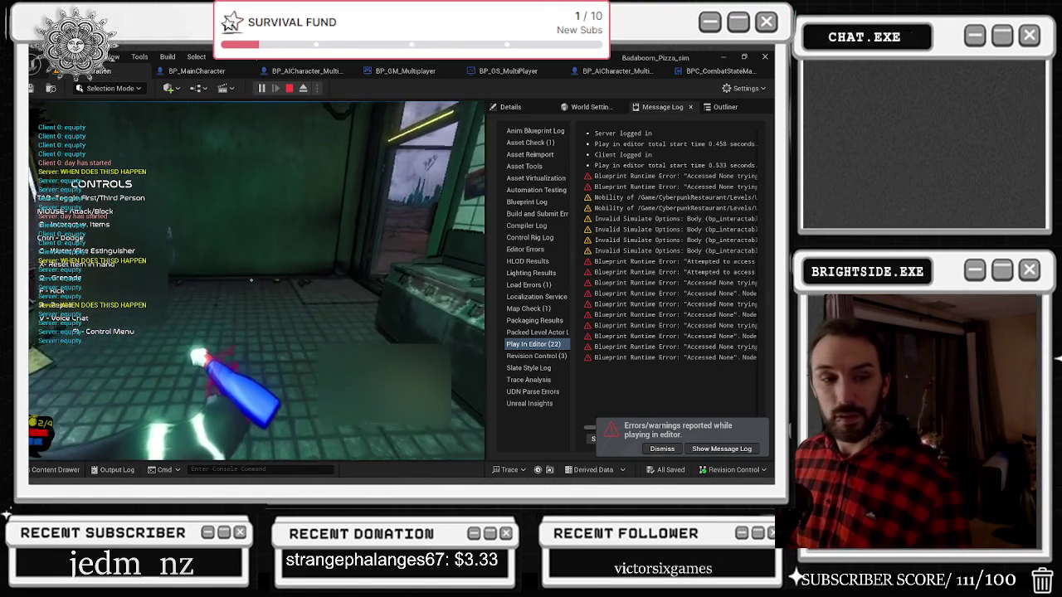
key(Escape)
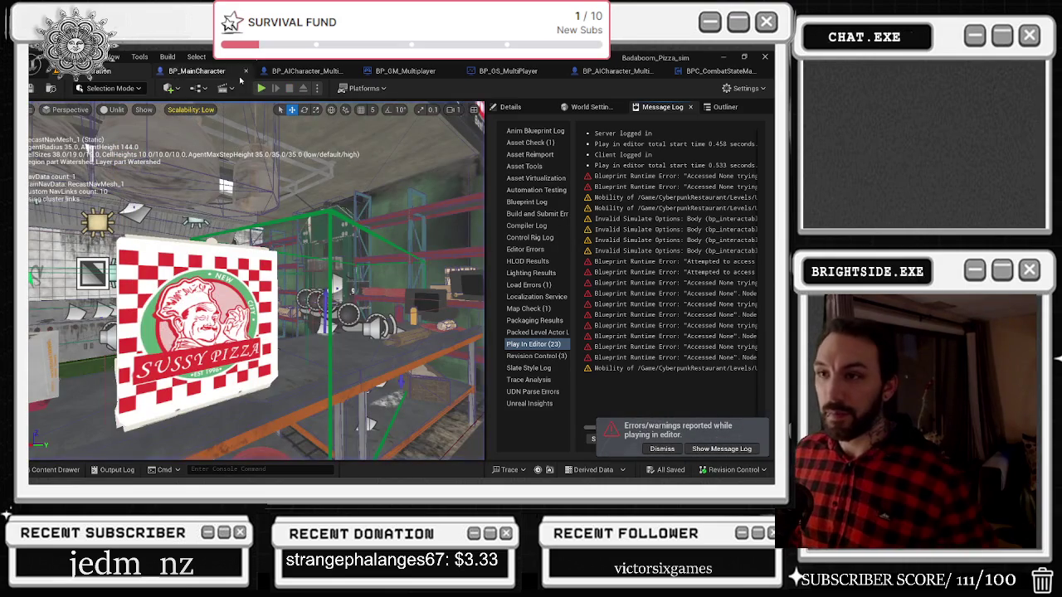
click(259, 89)
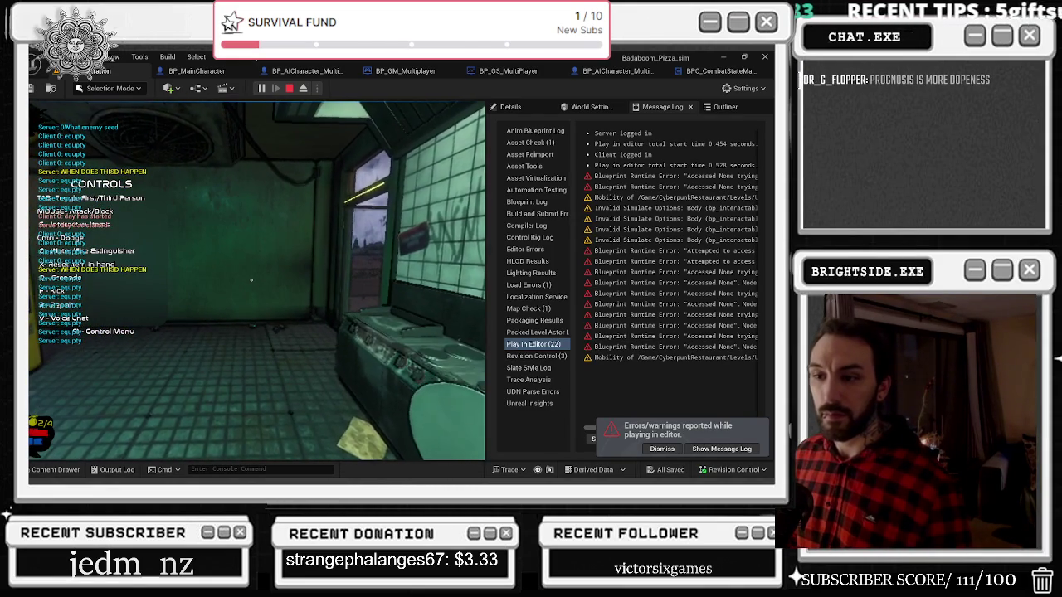
key(Escape)
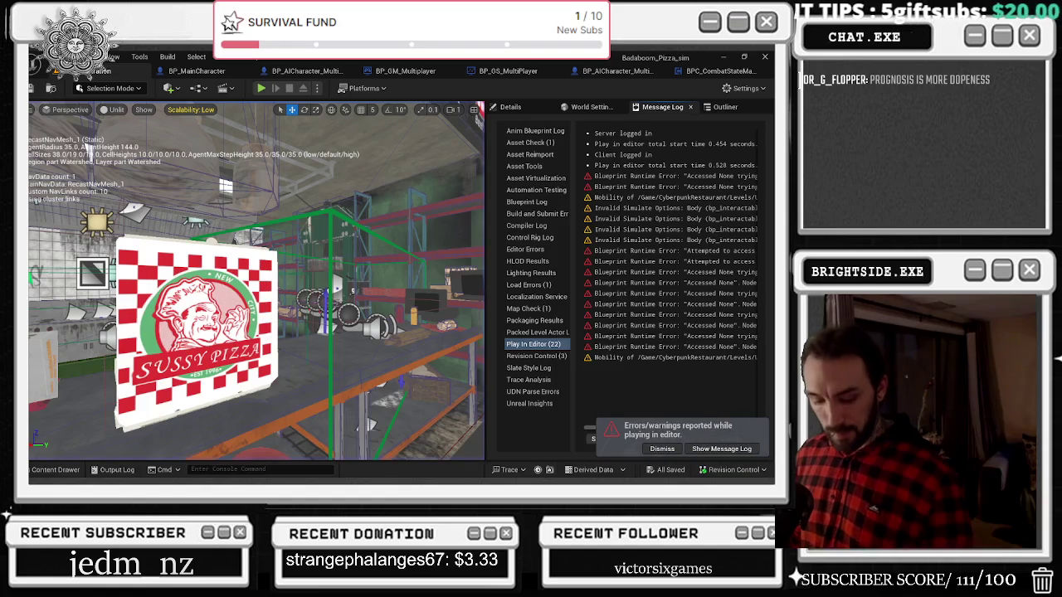
Start a fresh session with Alt+P and walk the character out onto the road
key(alt+p)
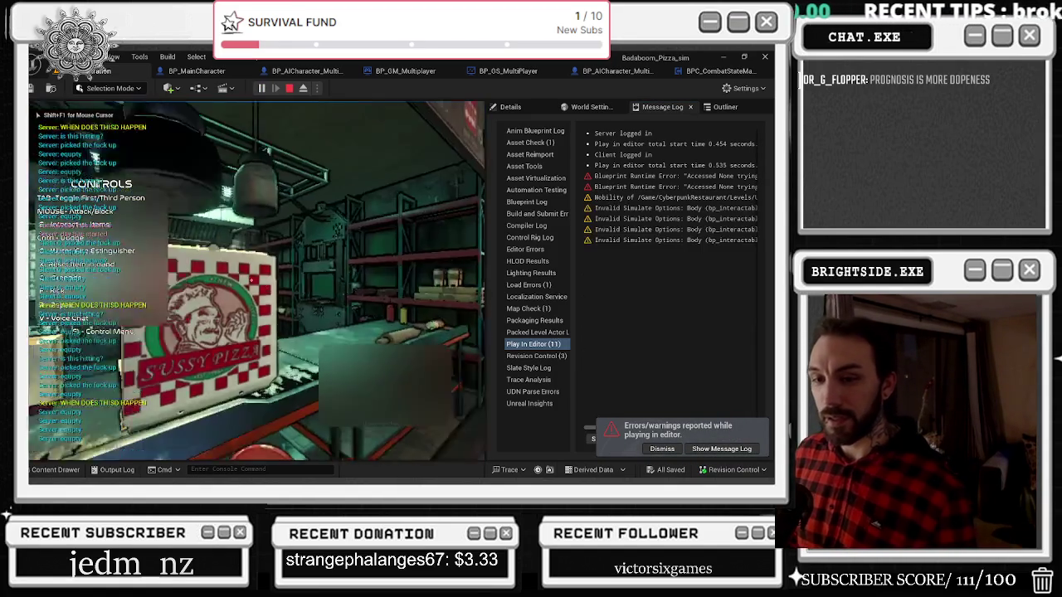
key(w)
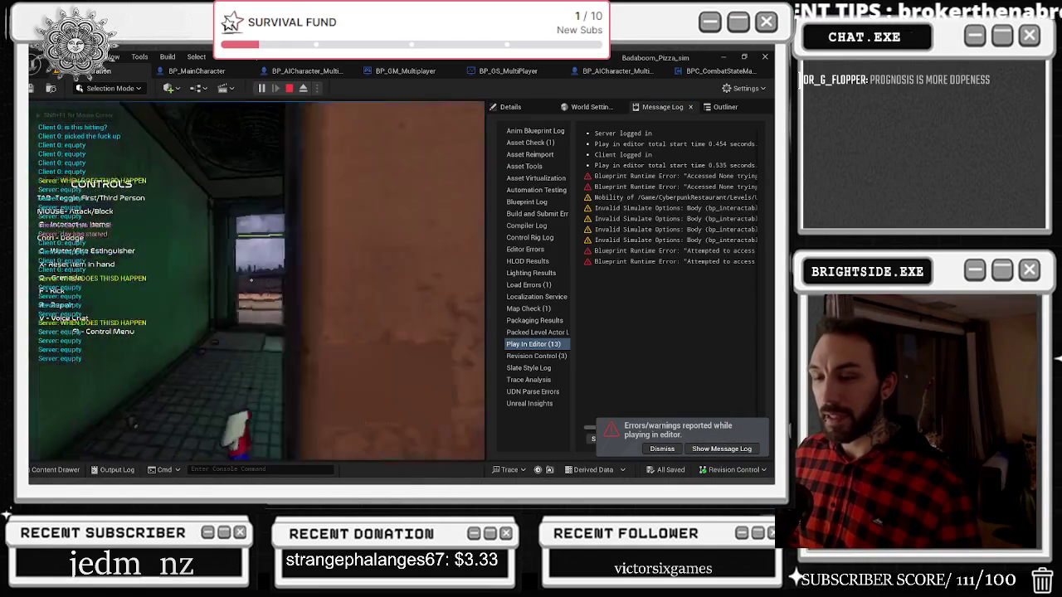
key(w)
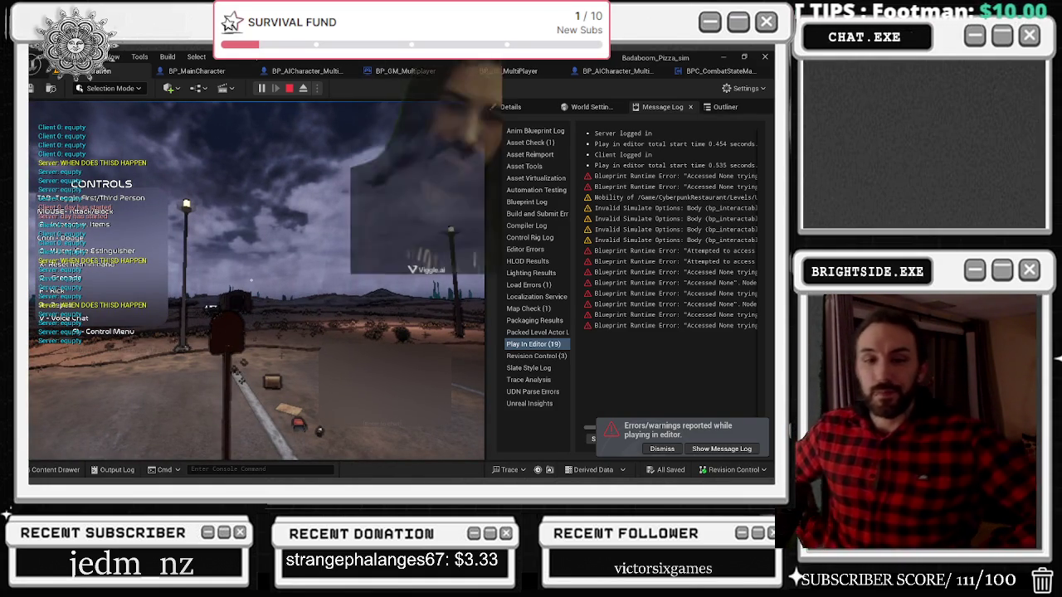
key(super+d)
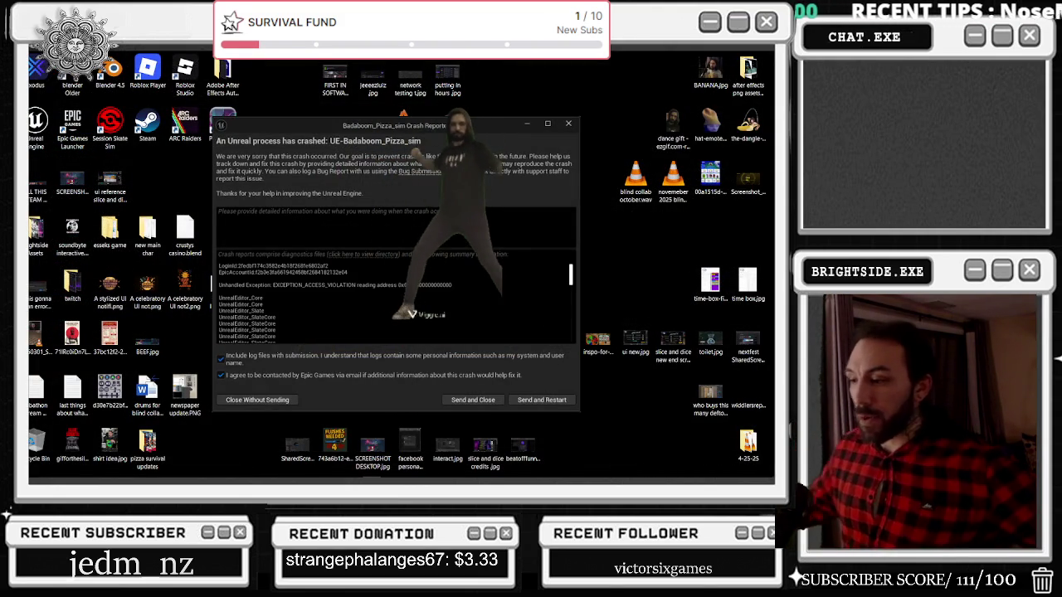
Close the crash report without sending it and reveal the hidden system tray icons
click(542, 400)
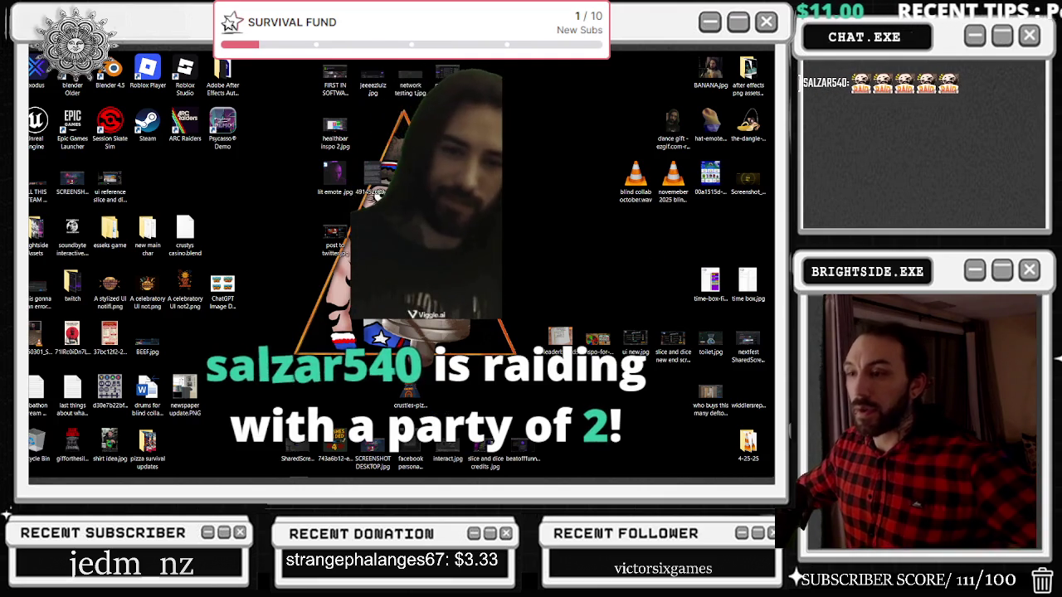
mouse_move(358, 475)
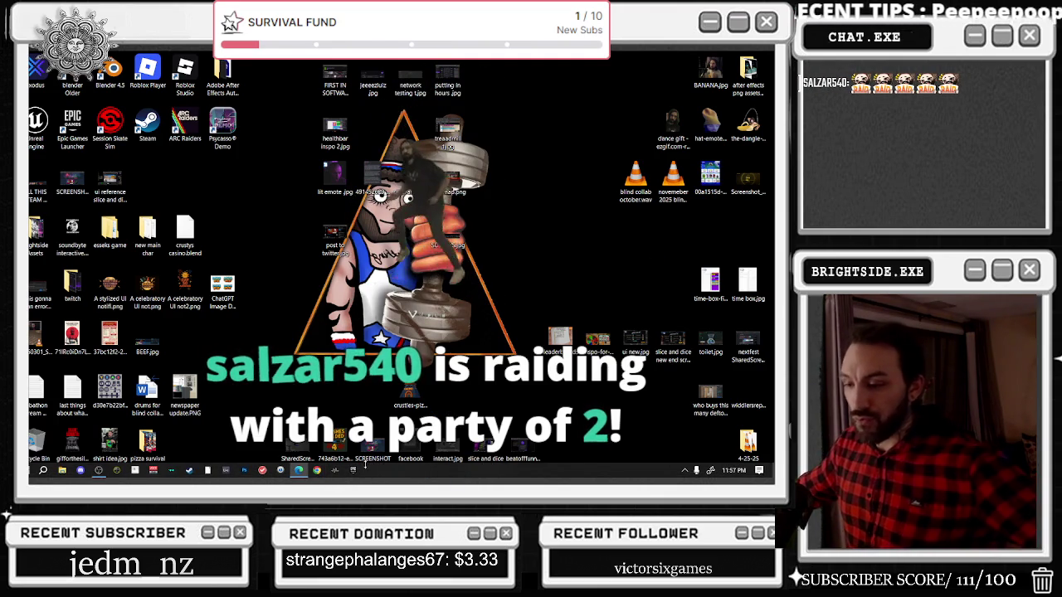
click(684, 470)
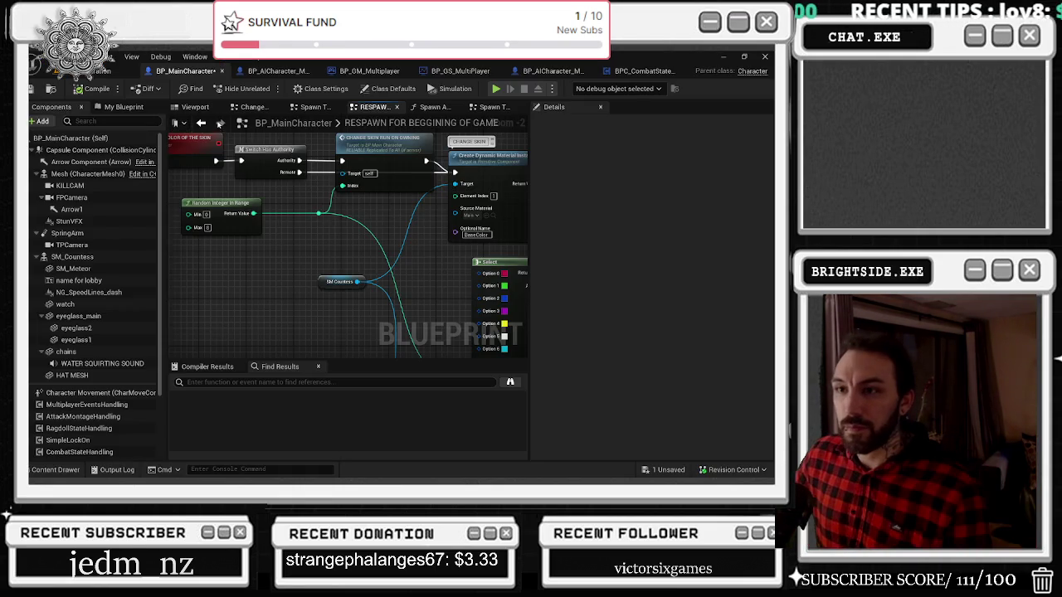
Open the Spawn The Overlay Widget graph and bring the Sequence, Branch and Create Widget nodes into view
click(201, 122)
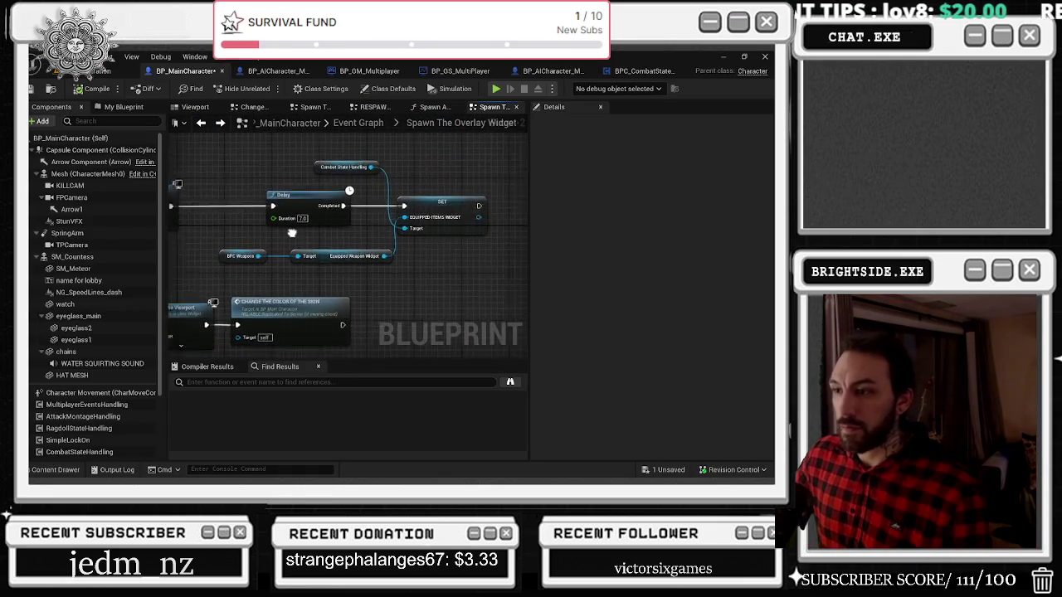
click(274, 192)
drag(210, 230, 429, 238)
drag(216, 208, 500, 172)
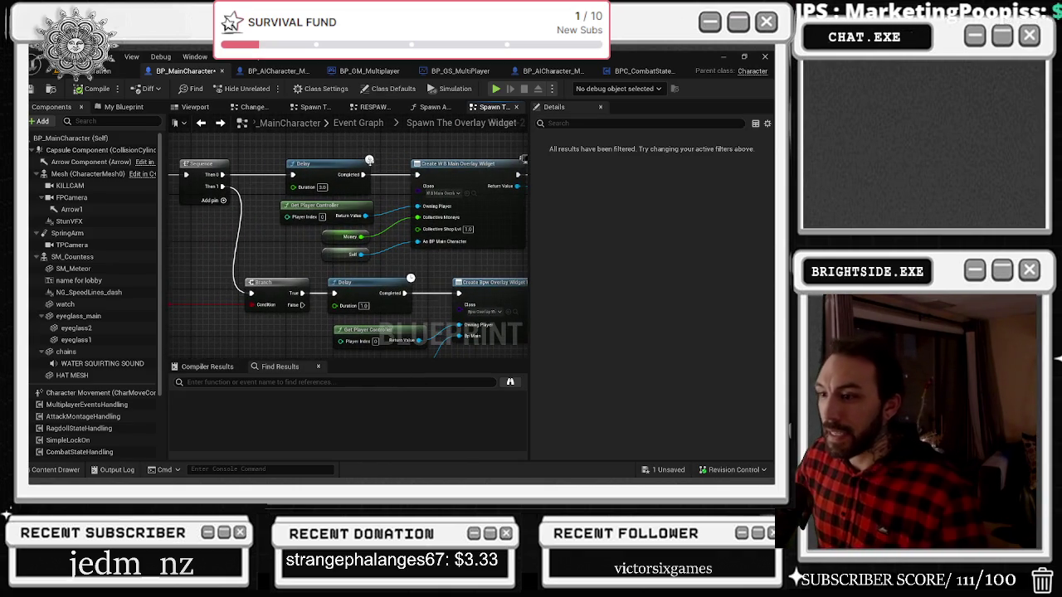
mouse_move(371, 166)
mouse_down()
mouse_move(349, 241)
mouse_move(278, 228)
mouse_move(247, 202)
mouse_move(364, 211)
mouse_move(349, 205)
mouse_move(435, 181)
mouse_up()
Compile BP_MainCharacter with F7 and return to the level editor
scroll(364, 211, down, 2)
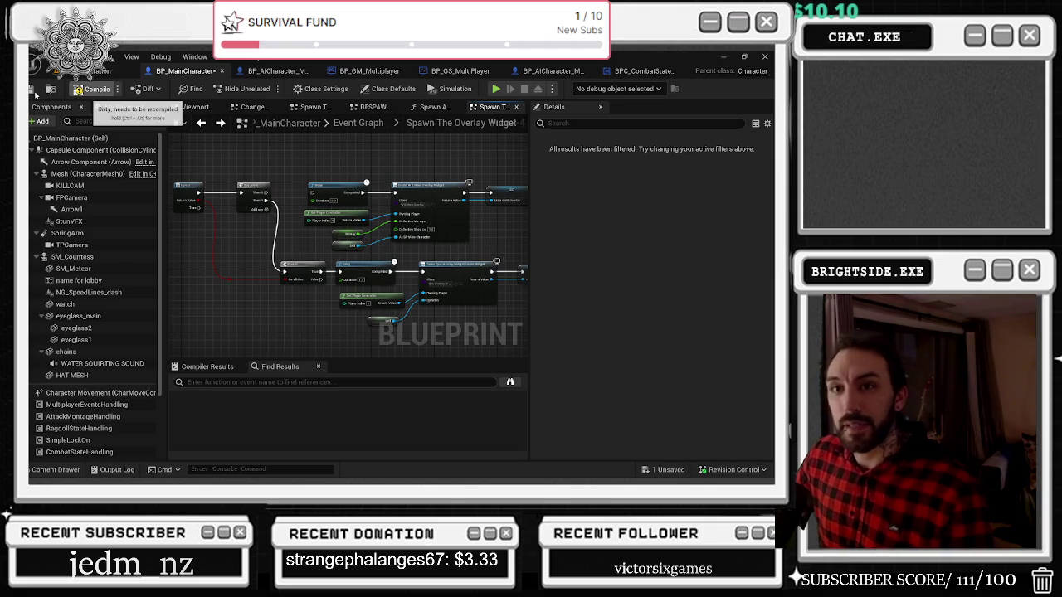
key(F7)
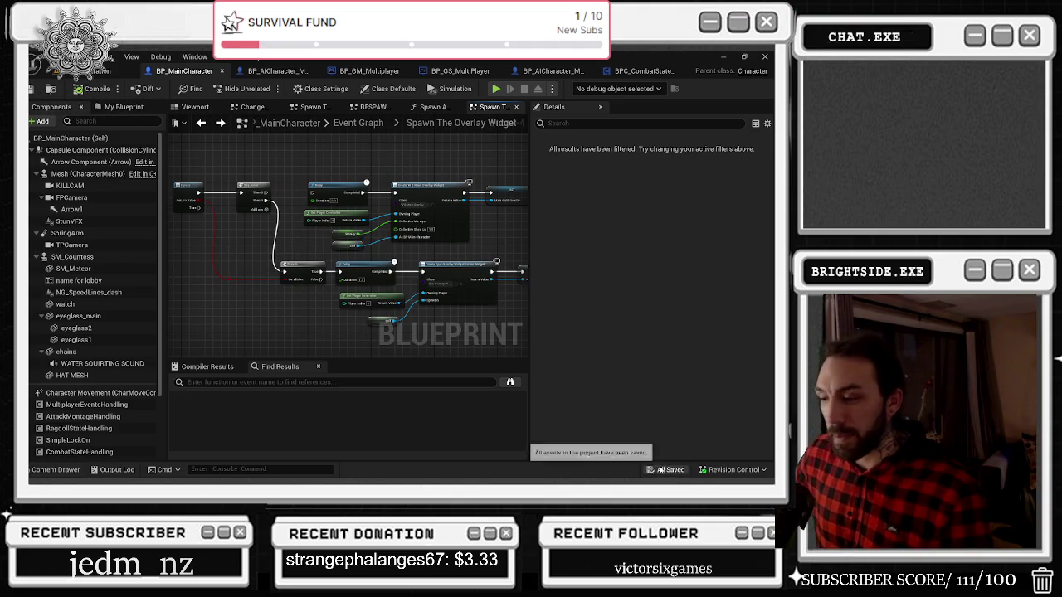
click(92, 71)
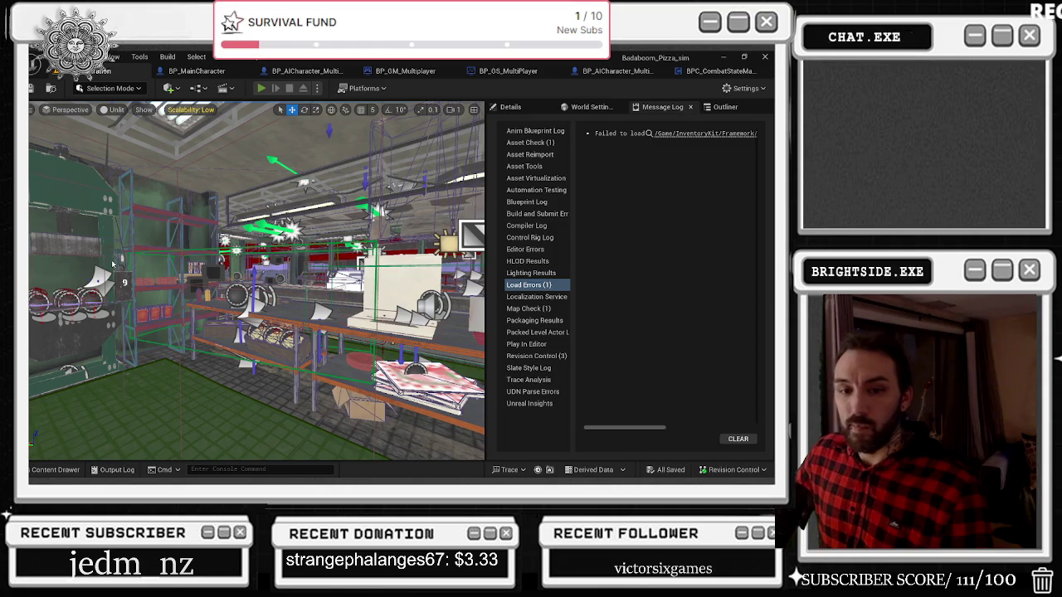
Check the browser video window, then walk the character into the kitchen and stop the session
key(alt+Tab)
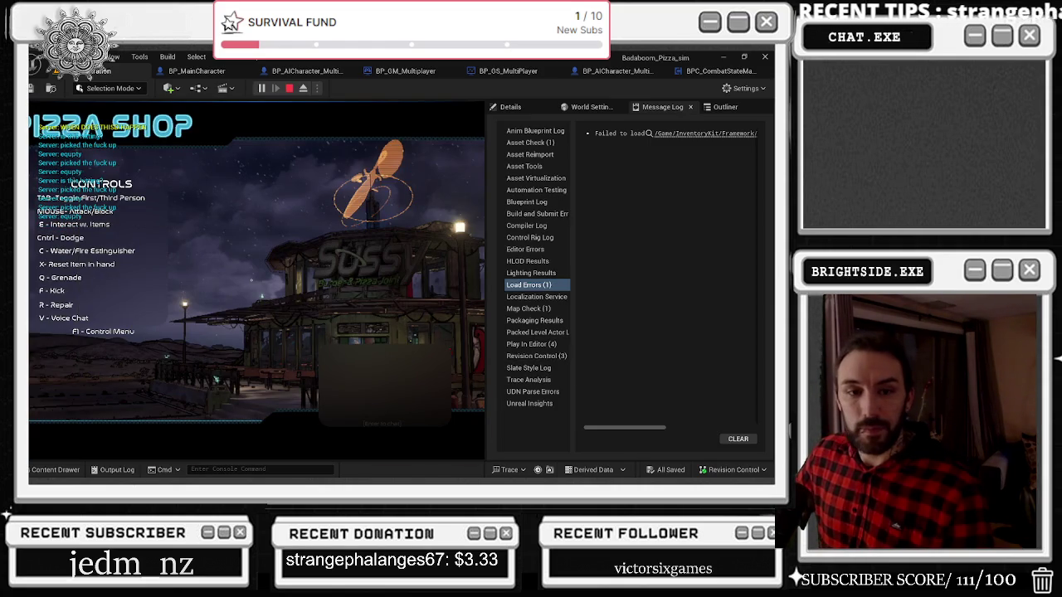
key(alt+Tab)
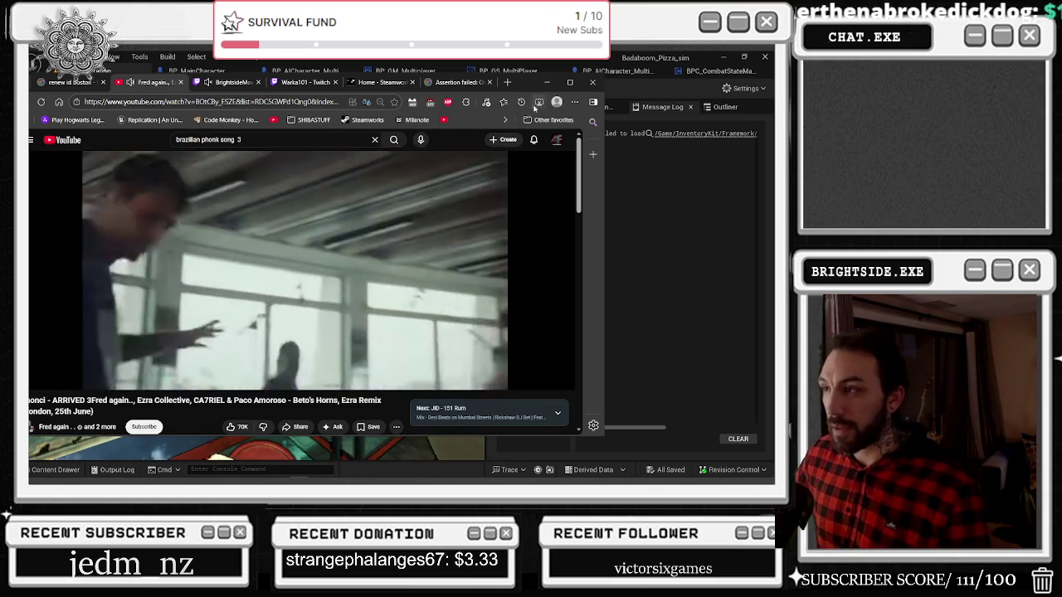
click(546, 82)
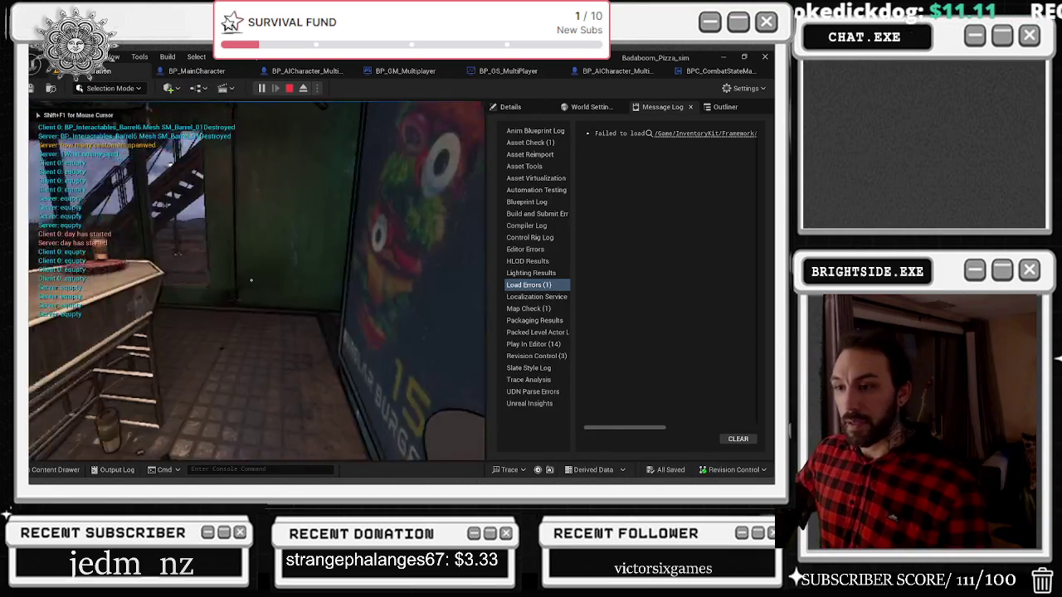
key(w)
key(w)
key(w)
click(289, 88)
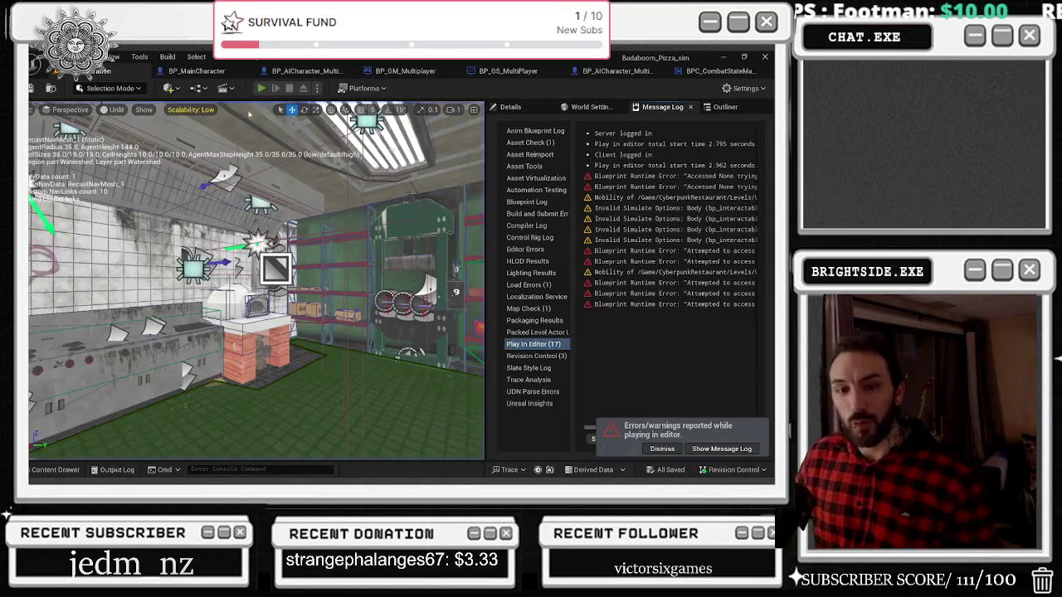
Restart and stop the play-test three more times, freeing the mouse with Shift+F1 once
click(261, 88)
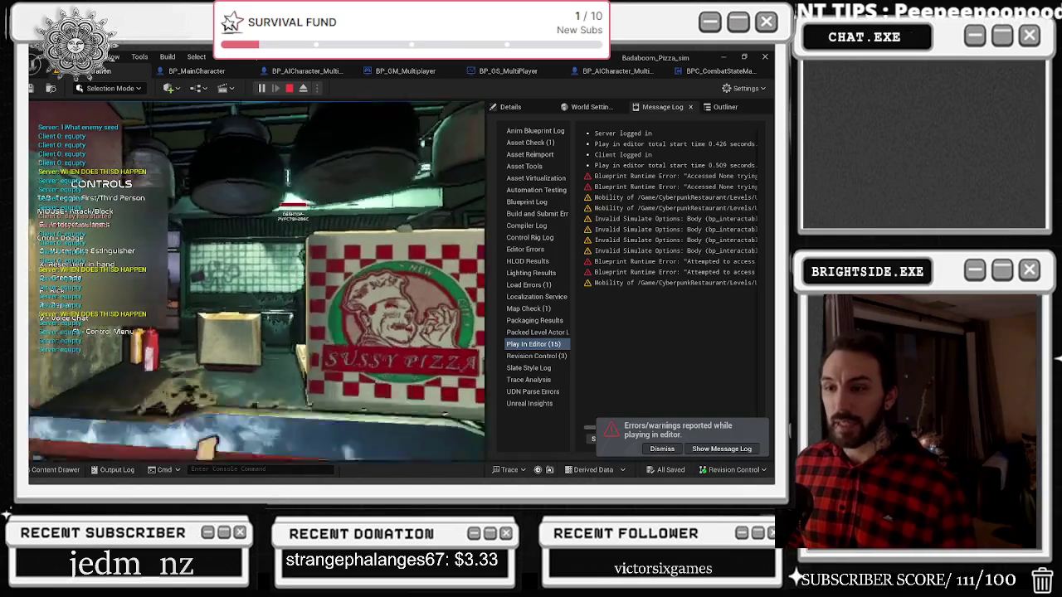
key(Escape)
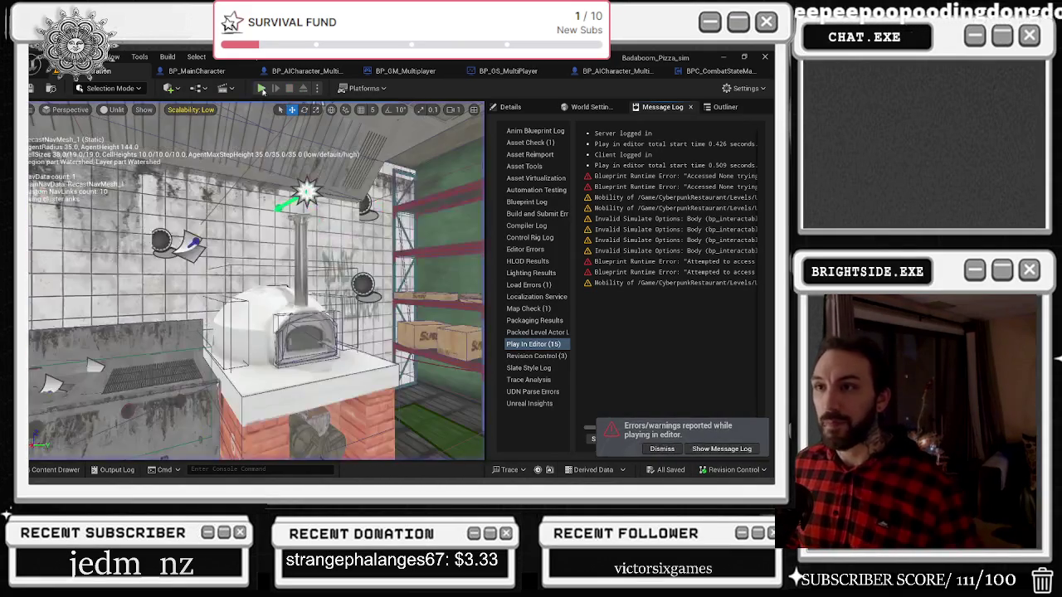
click(260, 88)
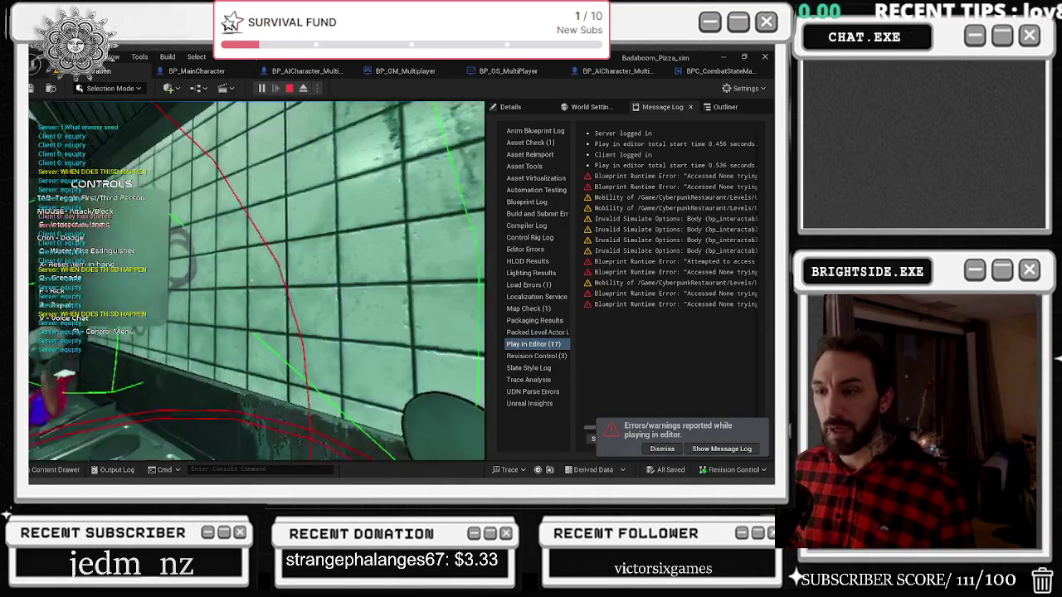
key(shift+F1)
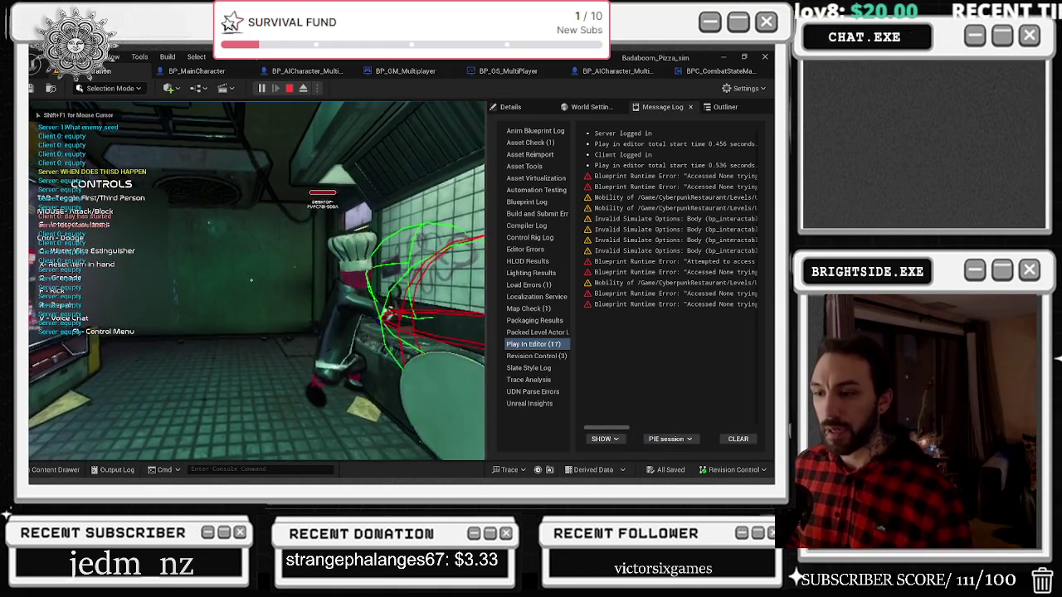
key(Escape)
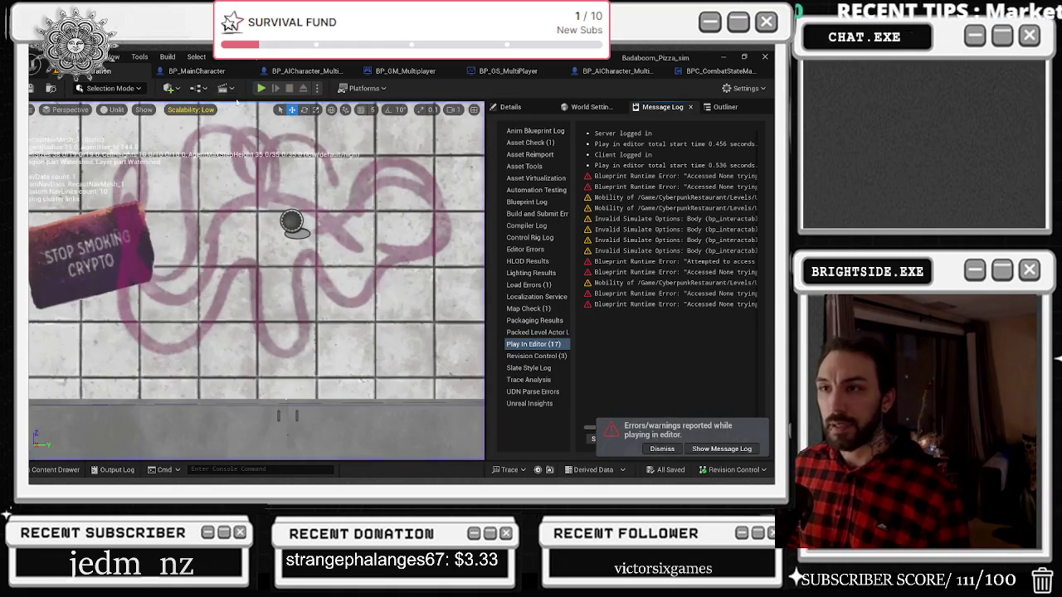
click(261, 88)
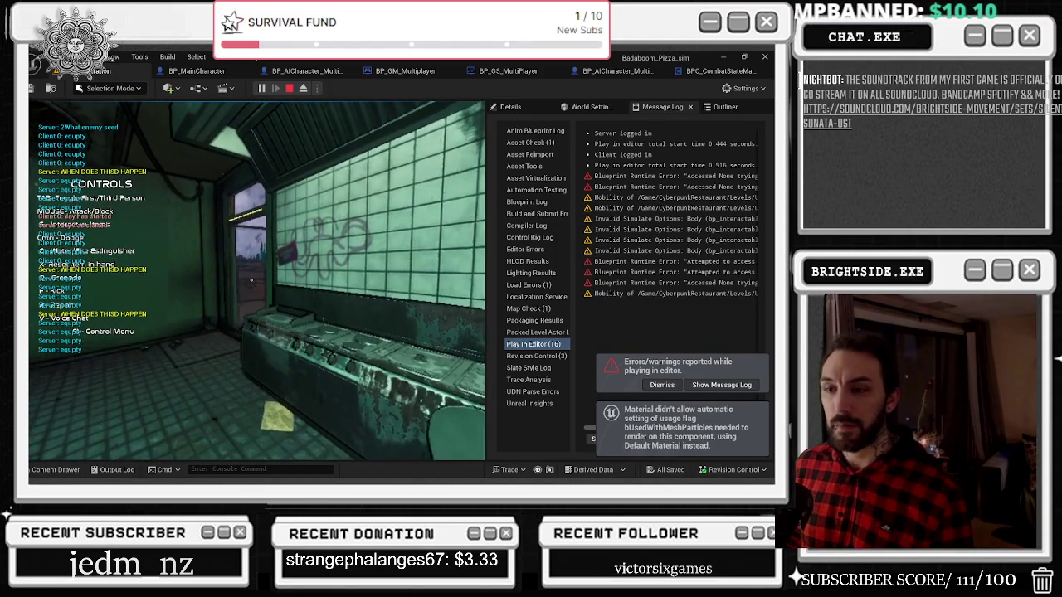
key(Escape)
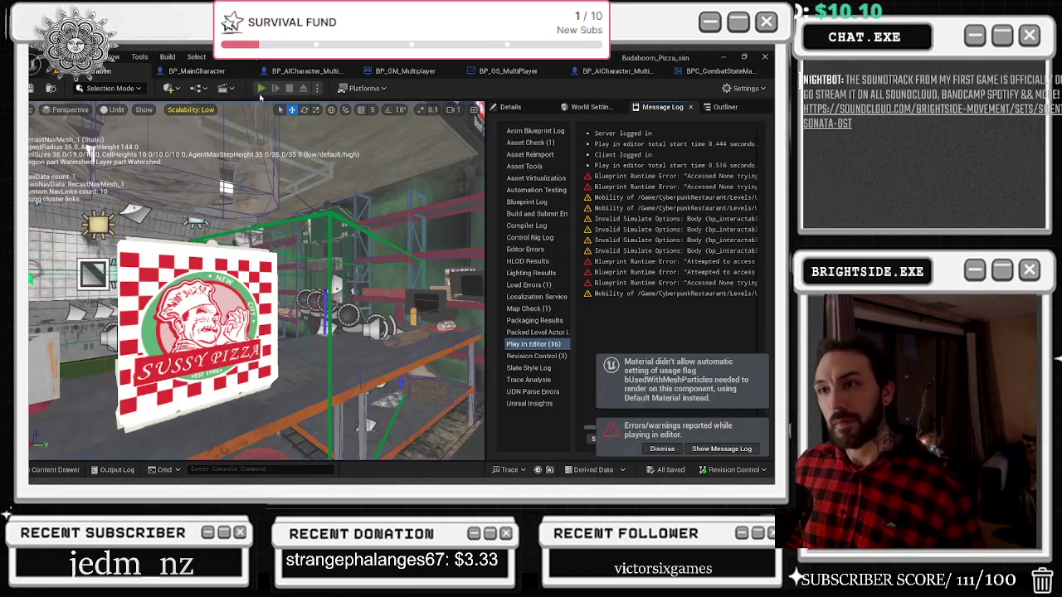
Play-test twice, walking the chef to the door and breaking through it with E
click(260, 88)
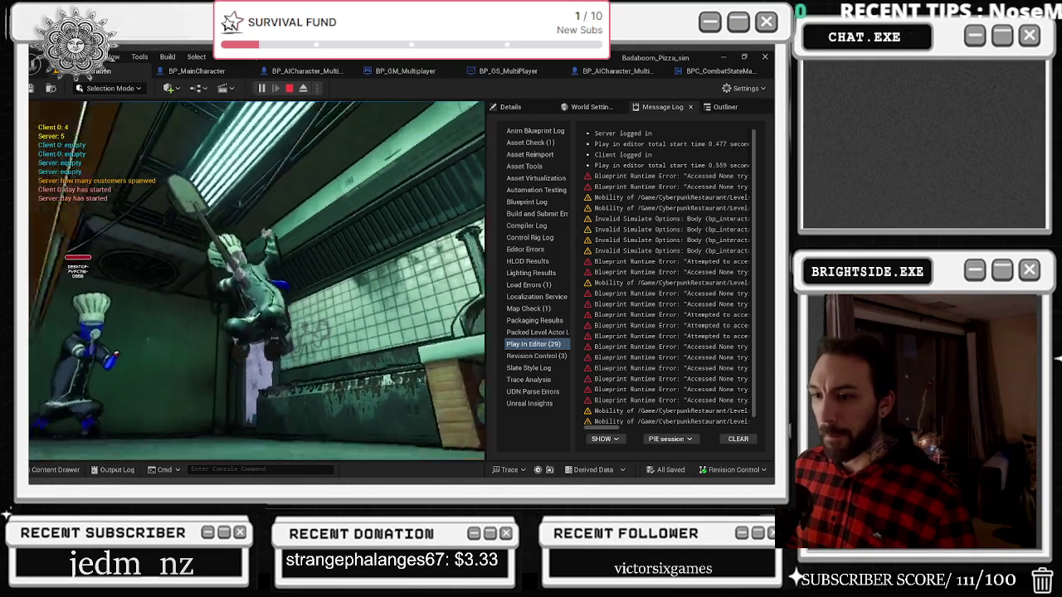
key(Escape)
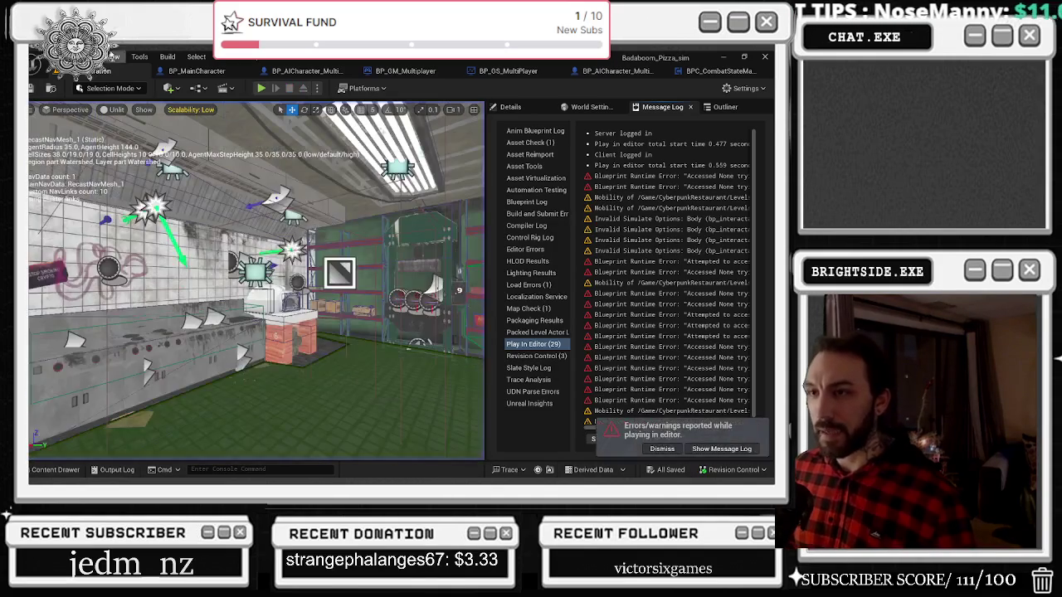
click(260, 88)
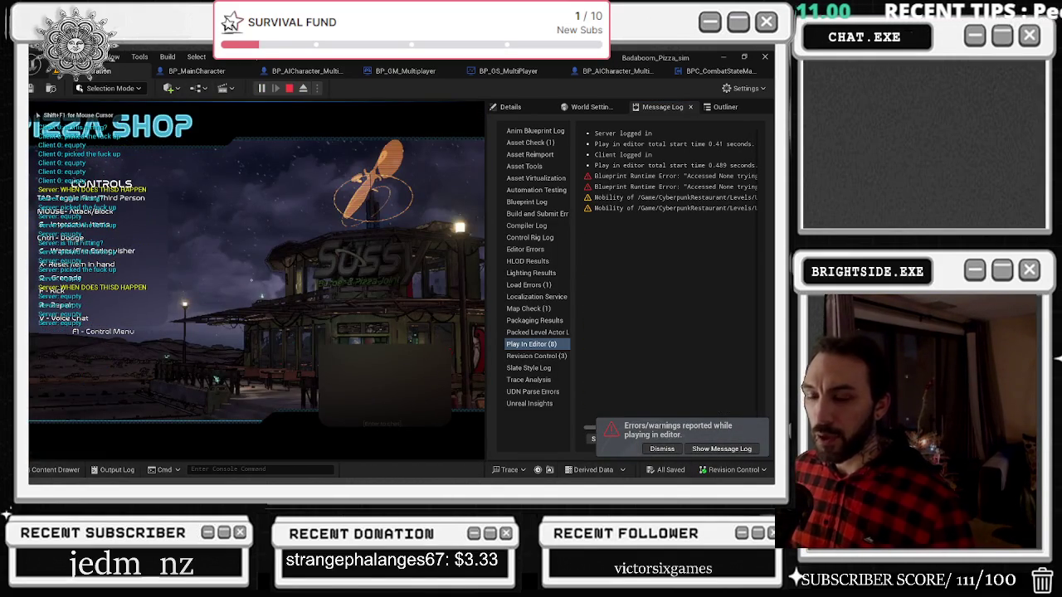
key(w)
key(e)
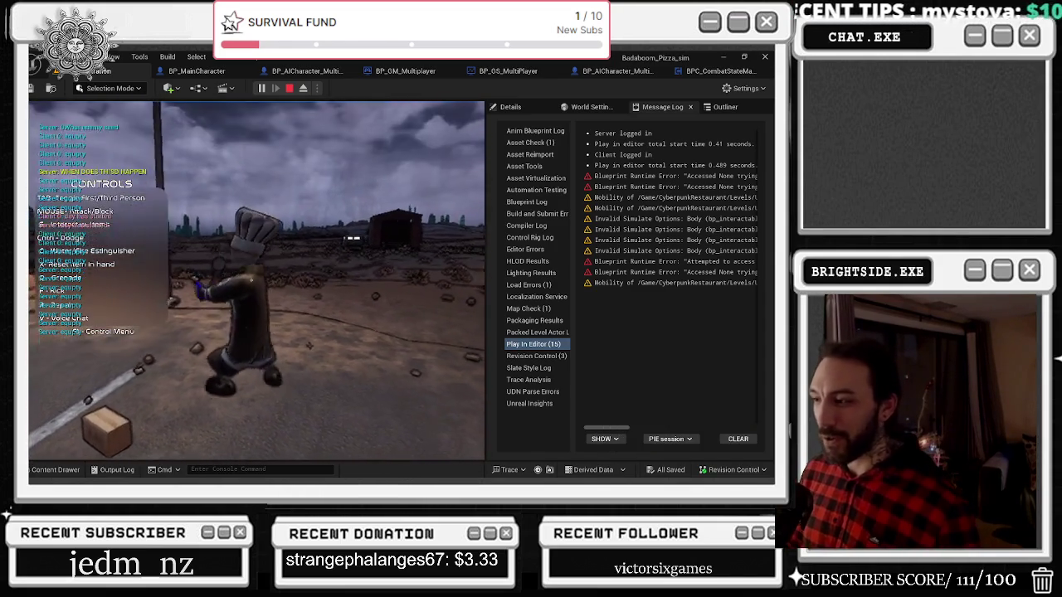
key(Escape)
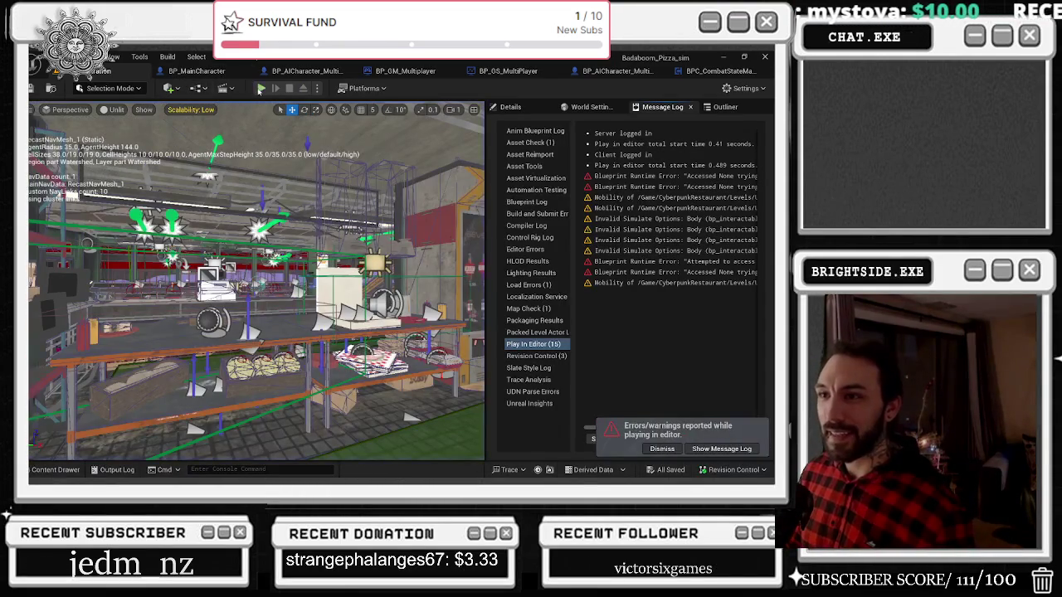
Start another session, switch to third-person view and walk the chef outdoors
click(262, 89)
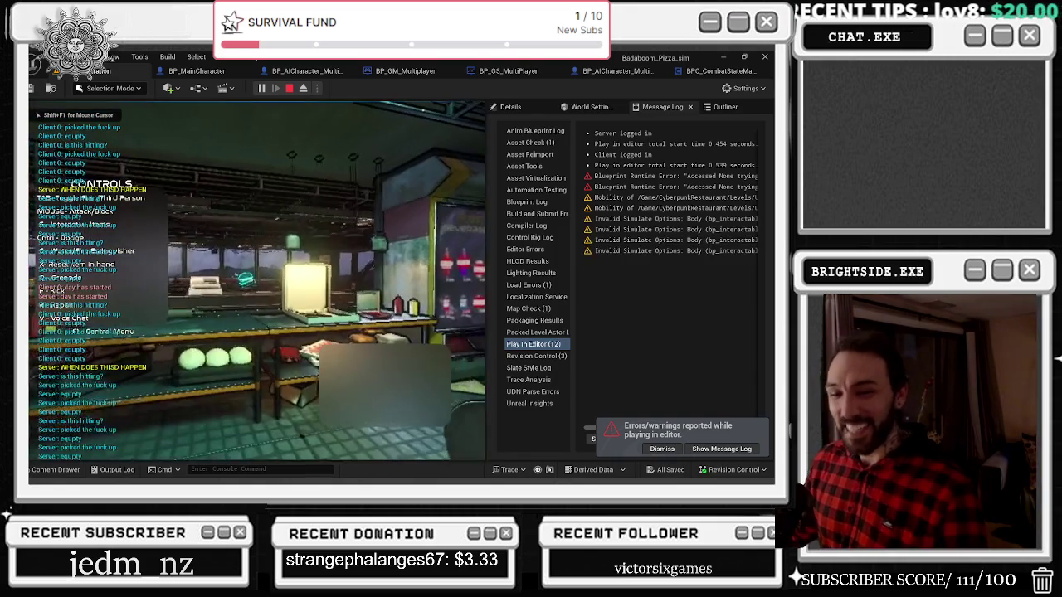
key(Tab)
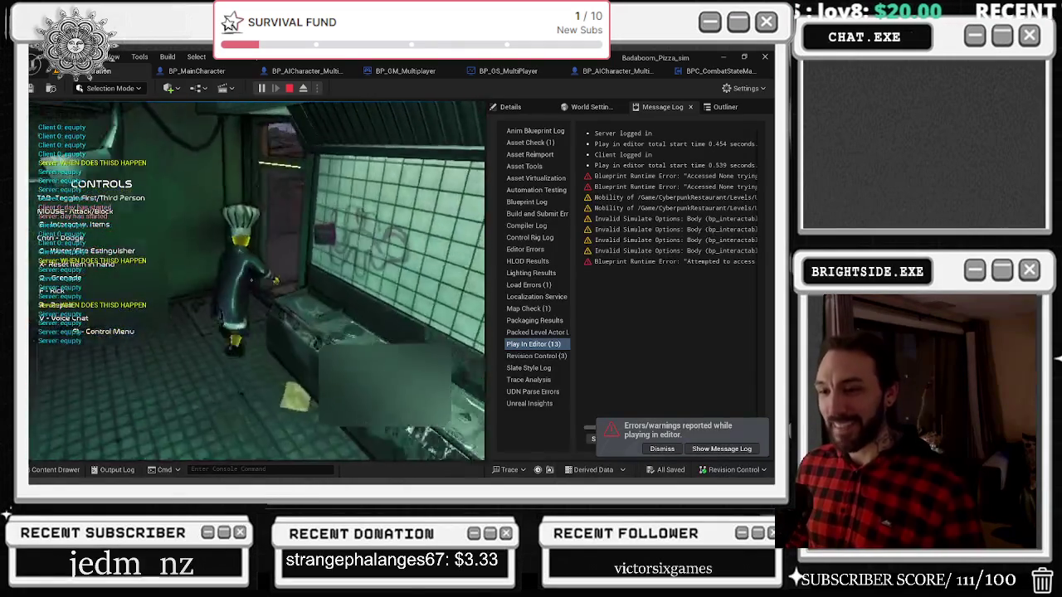
key(w)
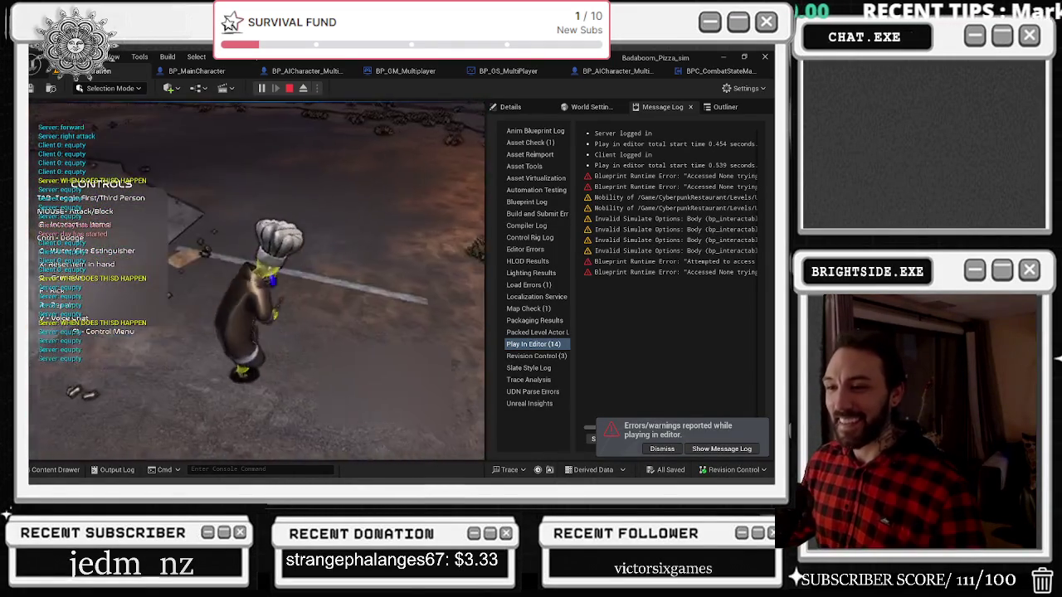
key(shift+F1)
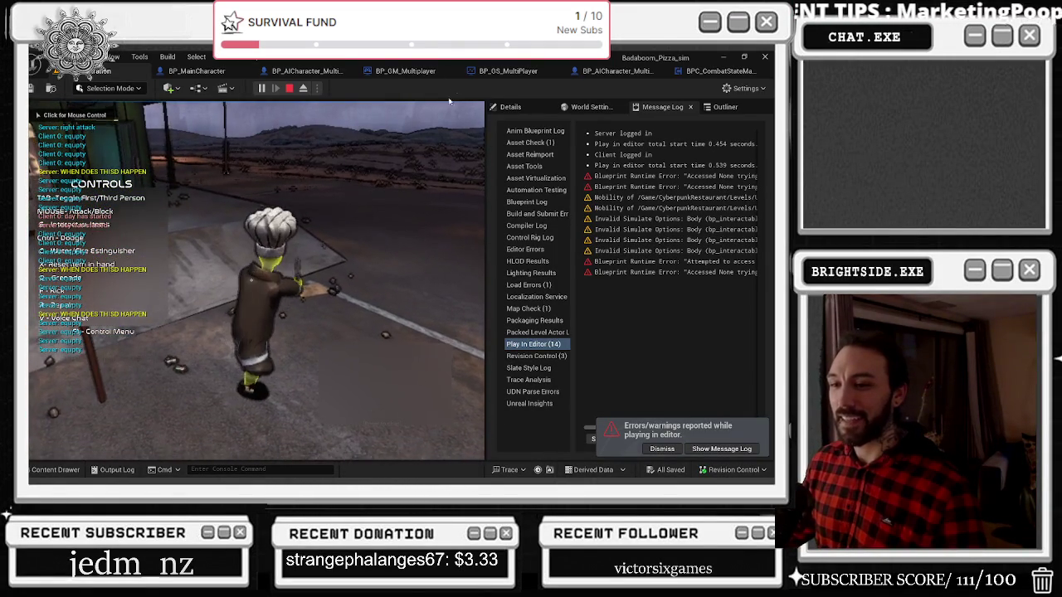
click(431, 150)
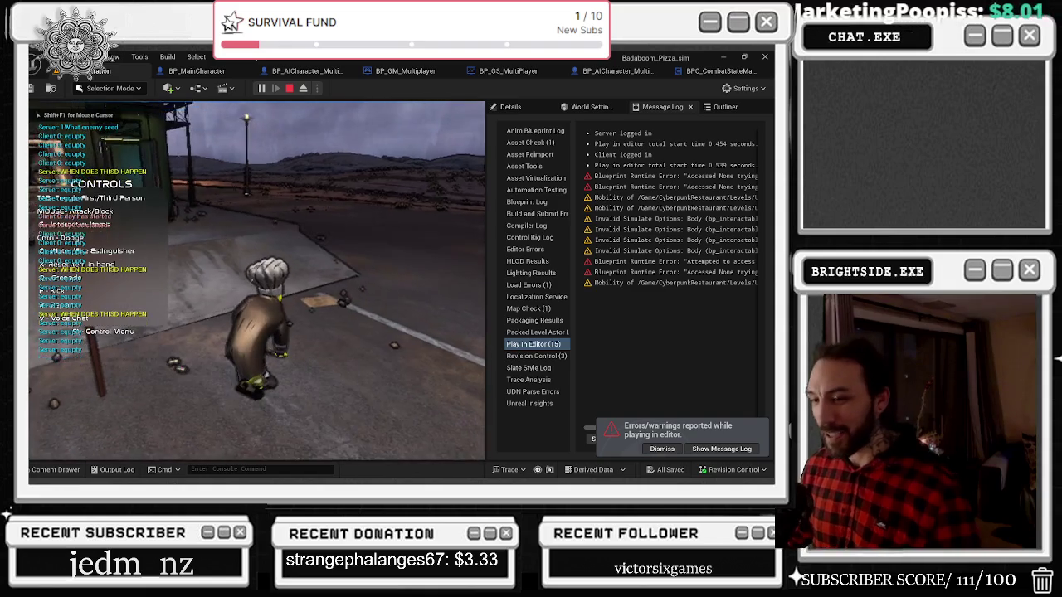
key(Escape)
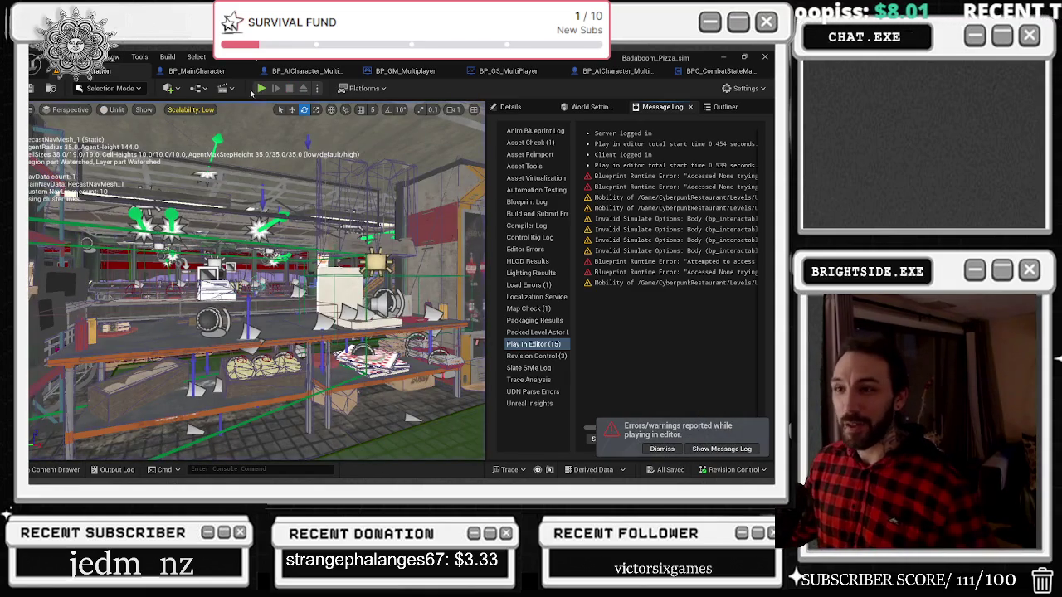
Relaunch the play-test twice more, toggling third-person view once, then stop it
click(260, 88)
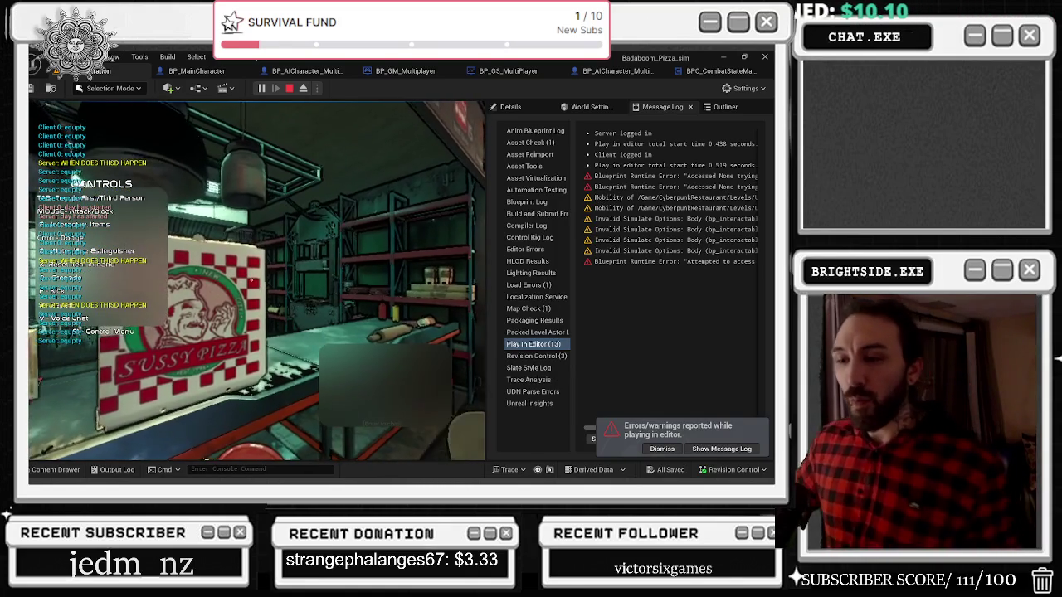
key(Tab)
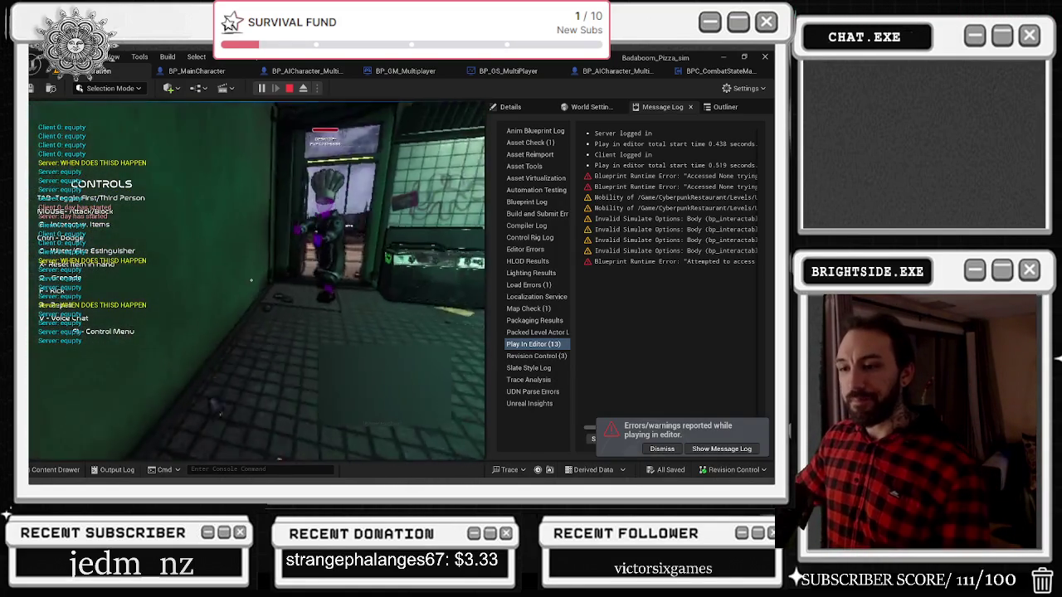
key(Escape)
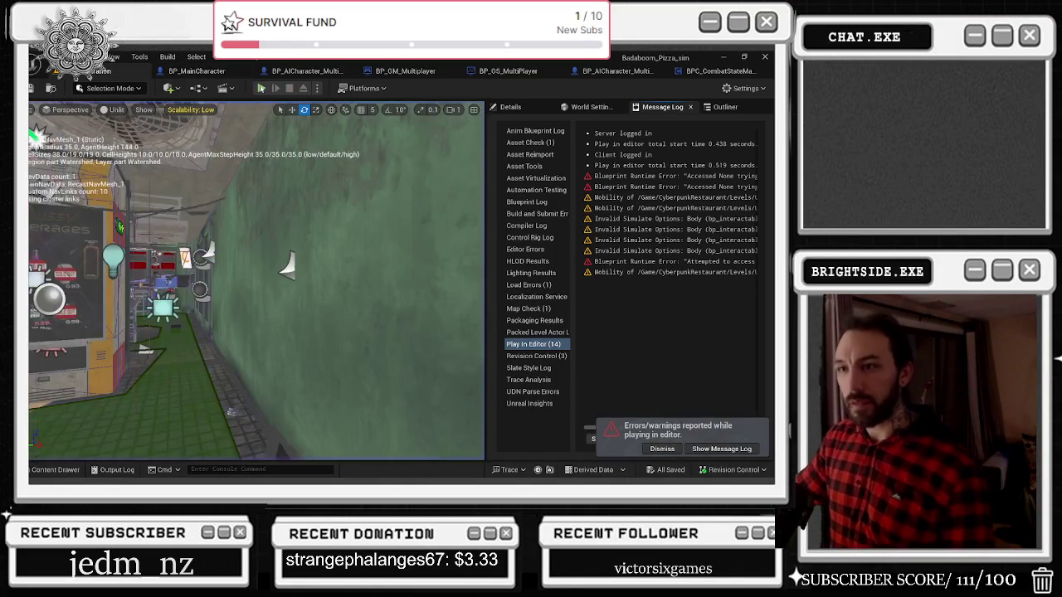
click(262, 88)
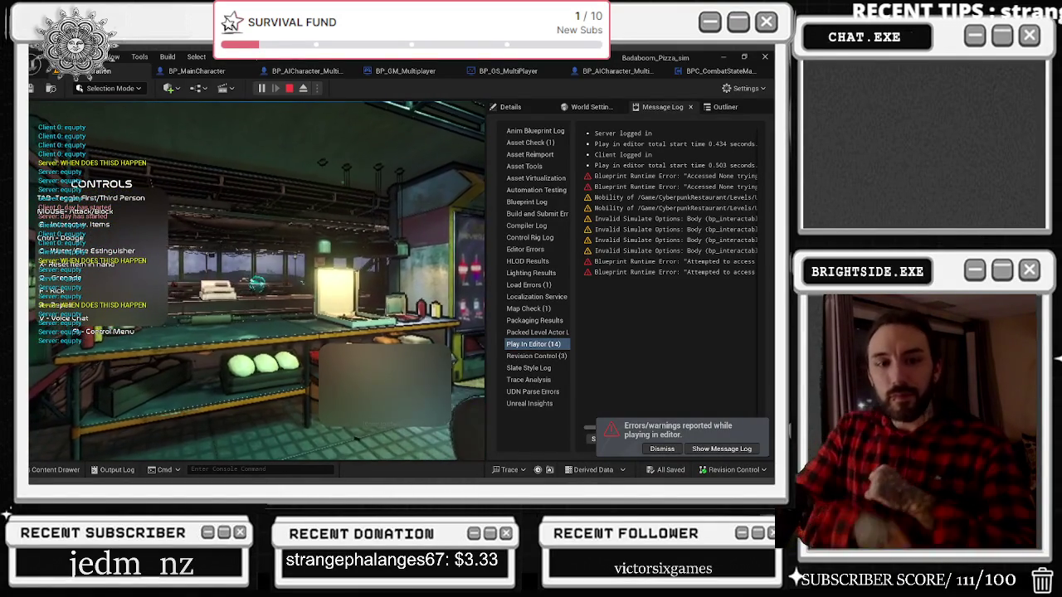
key(Escape)
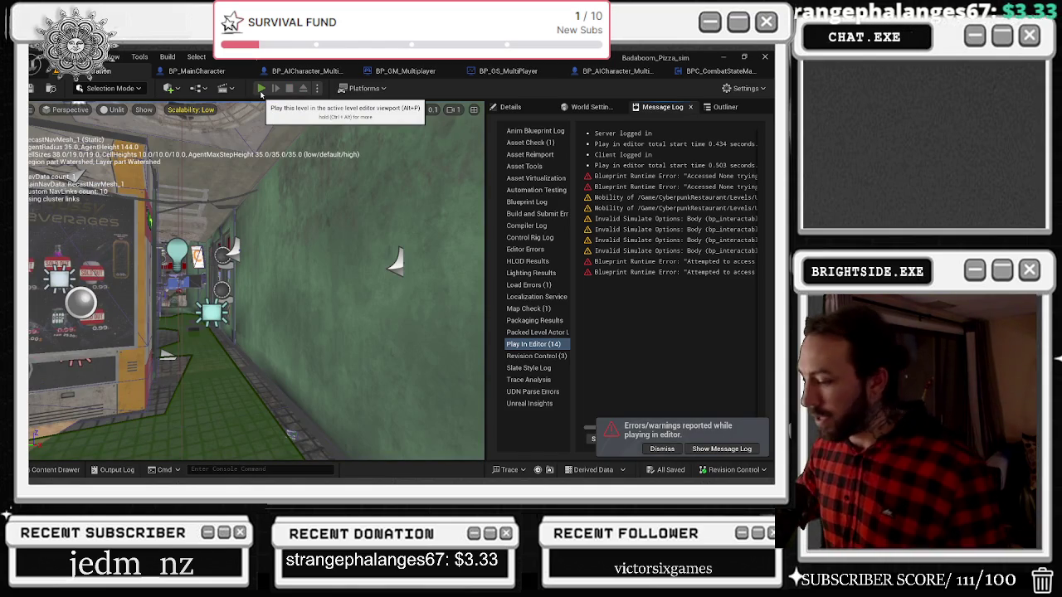
Walk the chef out the kitchen door to the dumpster and back to the pizza counter
click(260, 91)
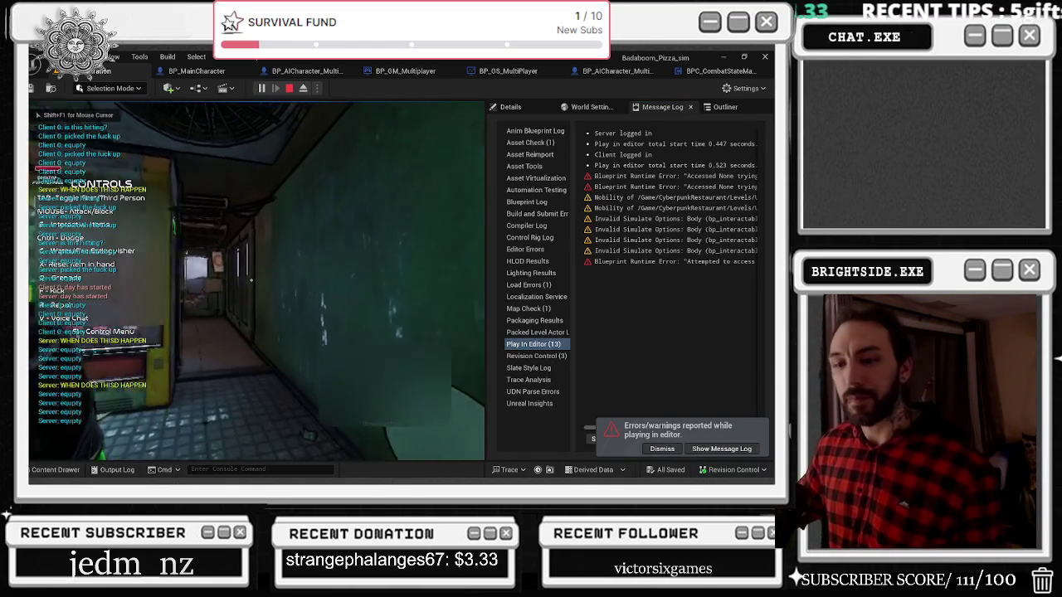
key(w)
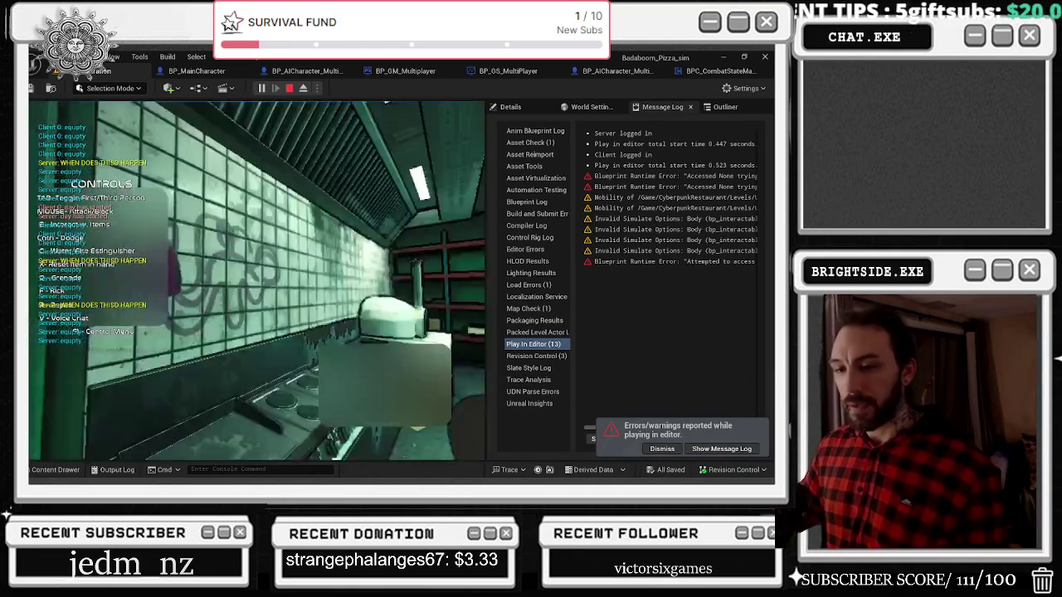
key(w)
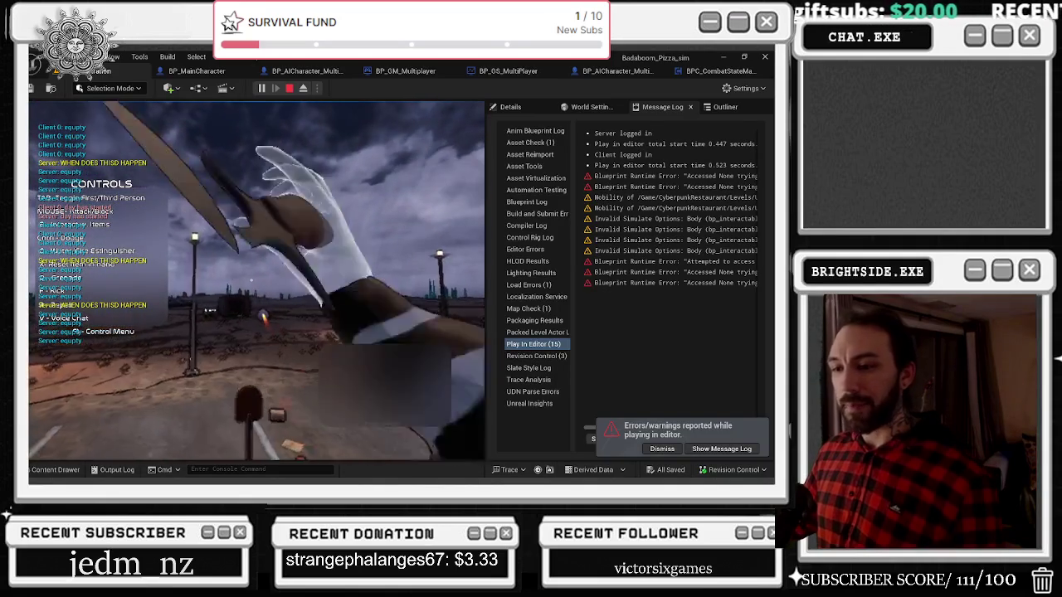
key(w)
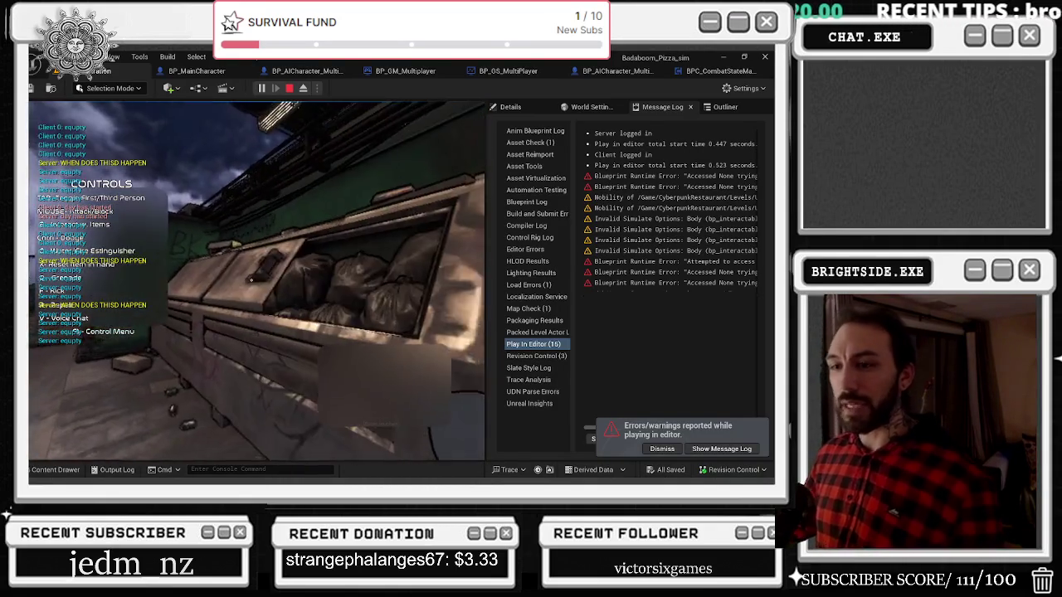
key(w)
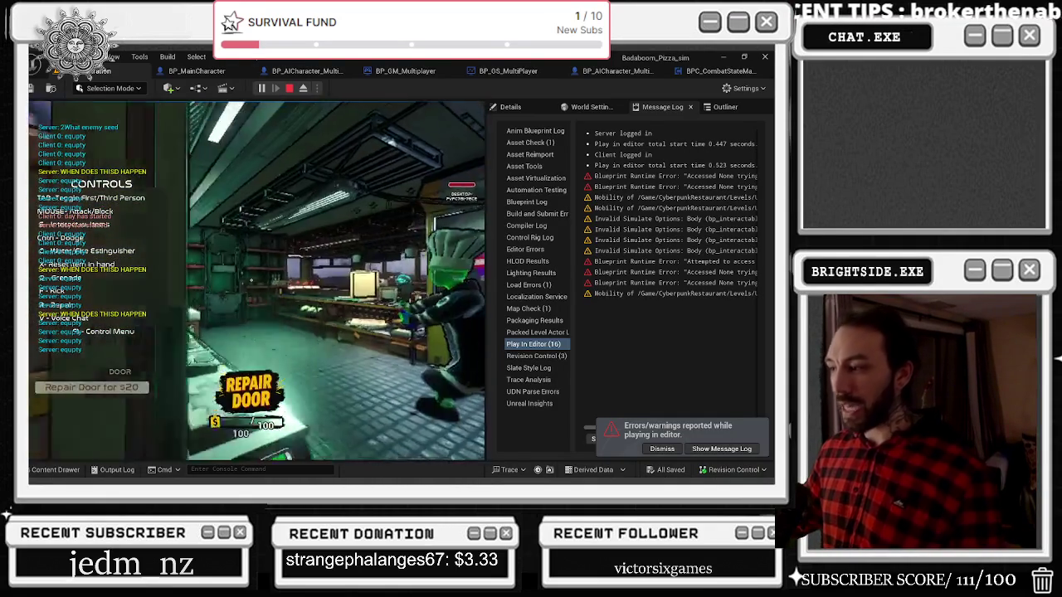
key(w)
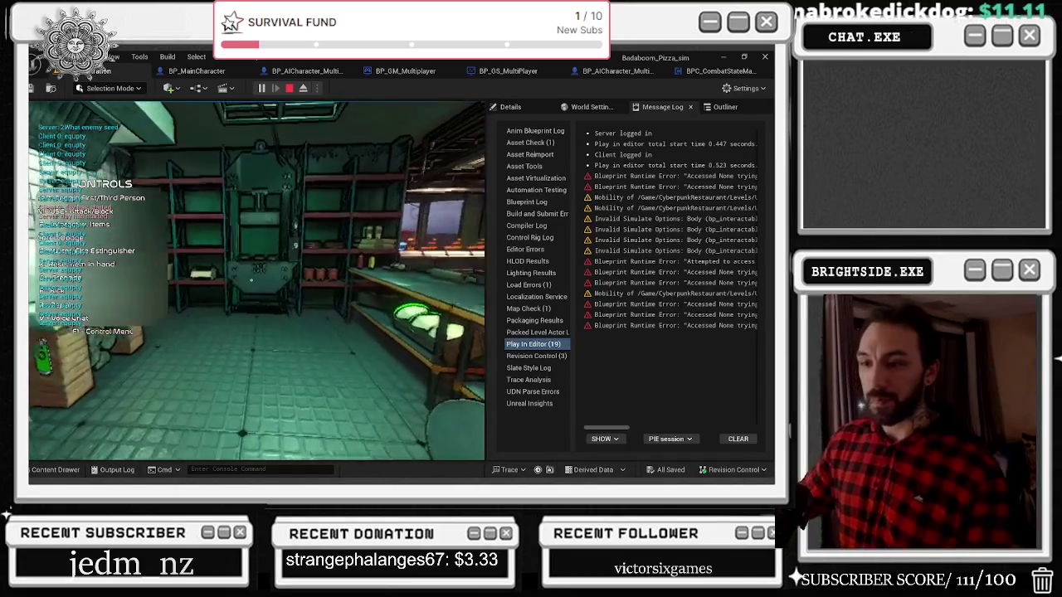
key(Escape)
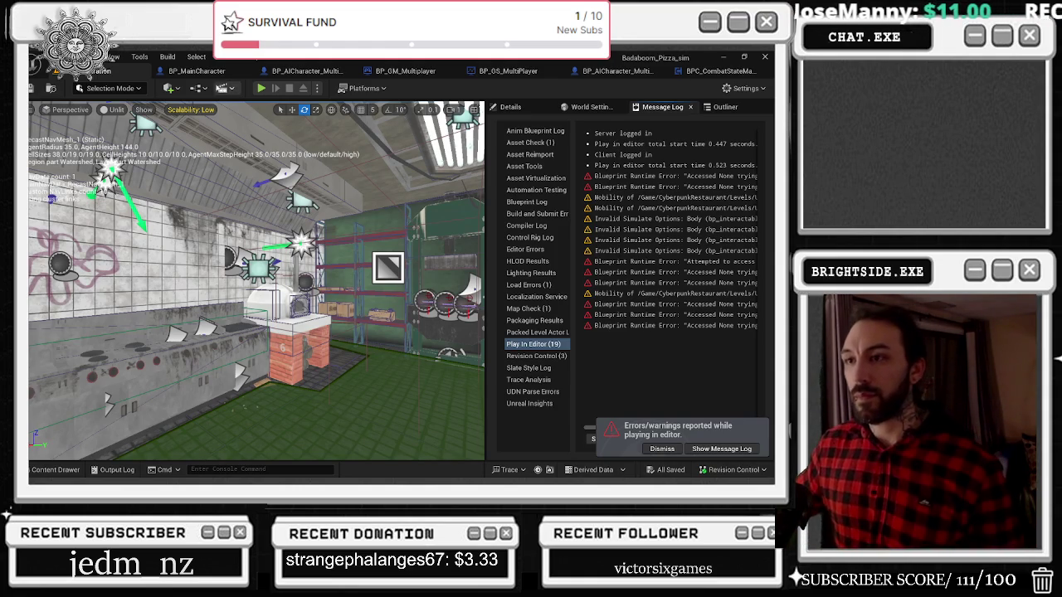
Relaunch the play-test once more, stop it, and bring up the open-window list
click(260, 88)
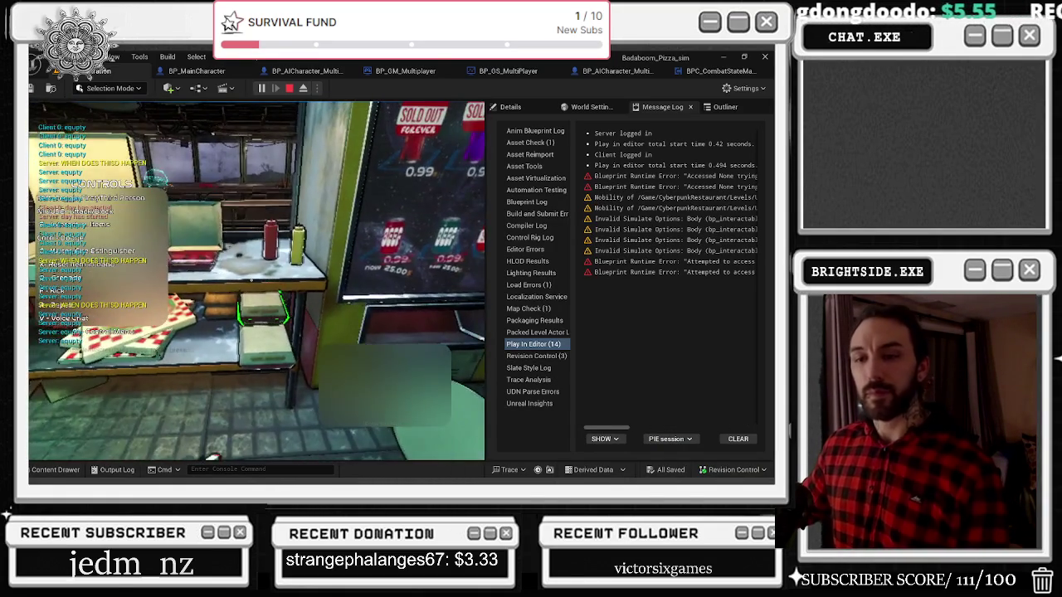
key(Escape)
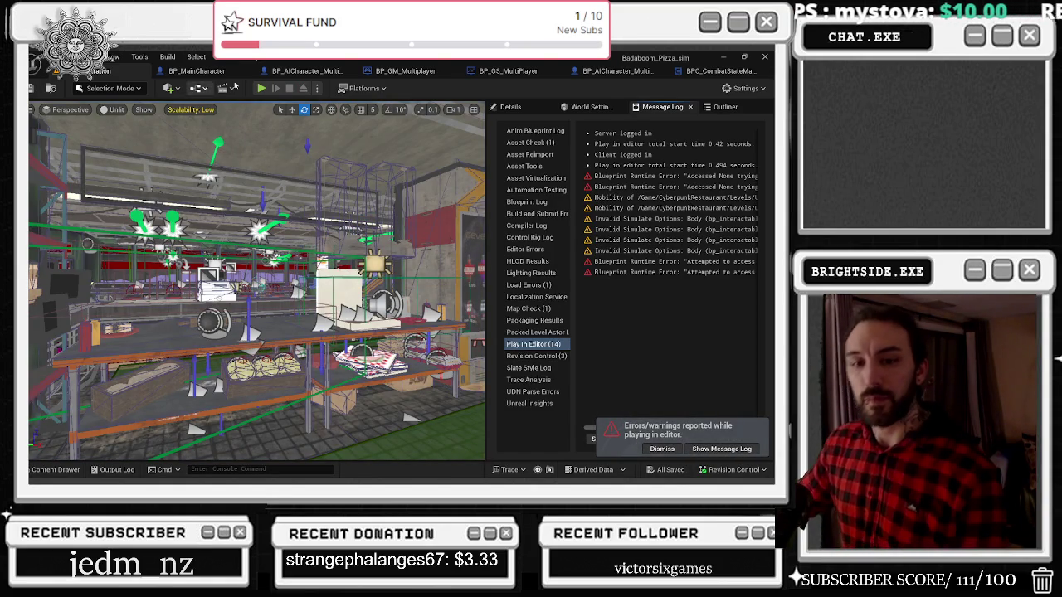
key(alt+Tab)
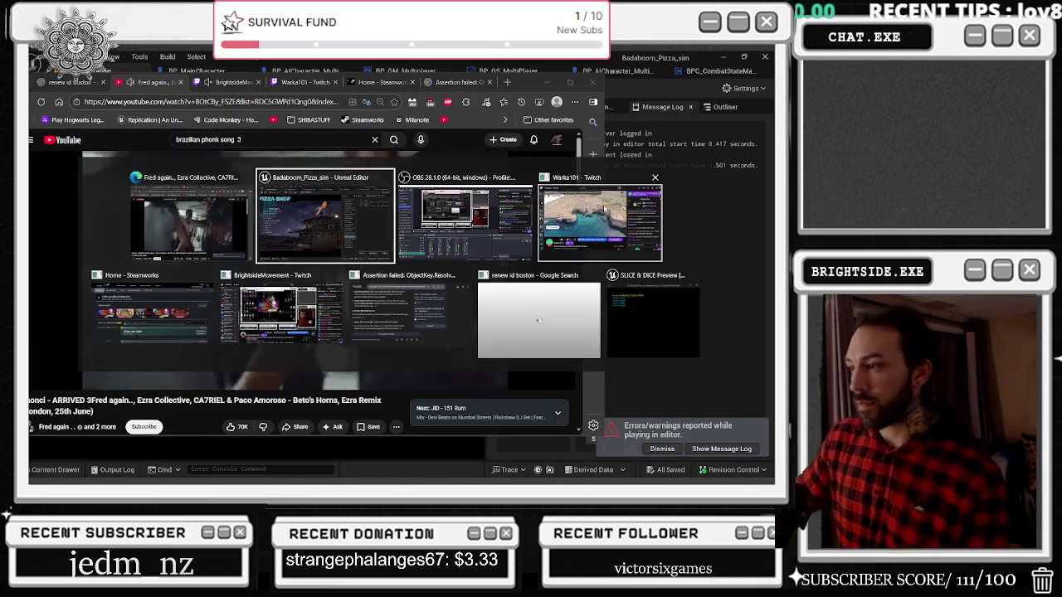
click(605, 209)
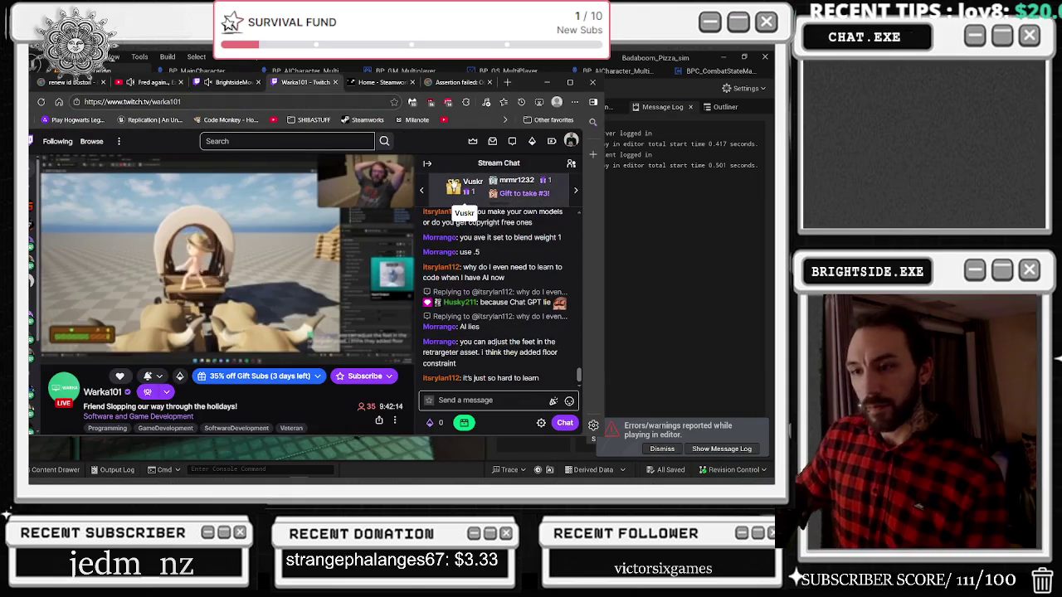
drag(528, 80, 527, 86)
click(545, 88)
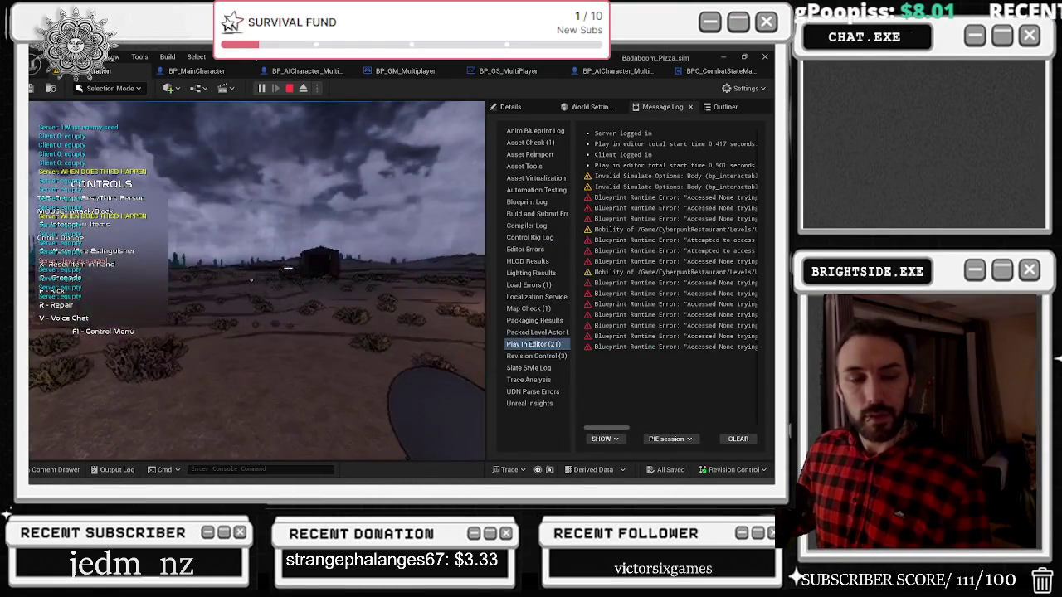
Free the mouse, then stop and restart the Pizza Shop session twice, ending with Esc
key(shift+F1)
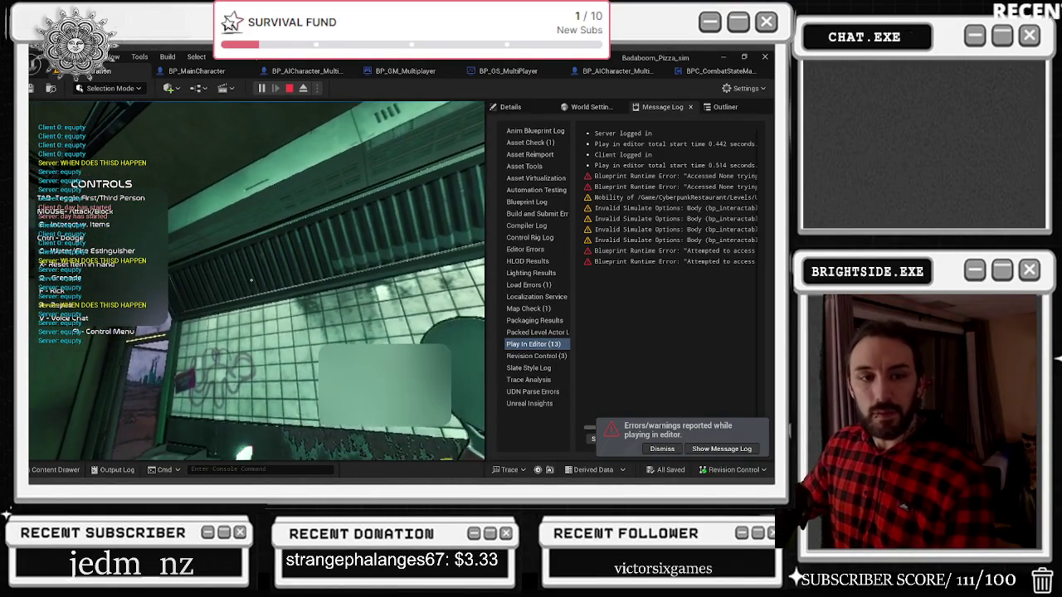
key(Escape)
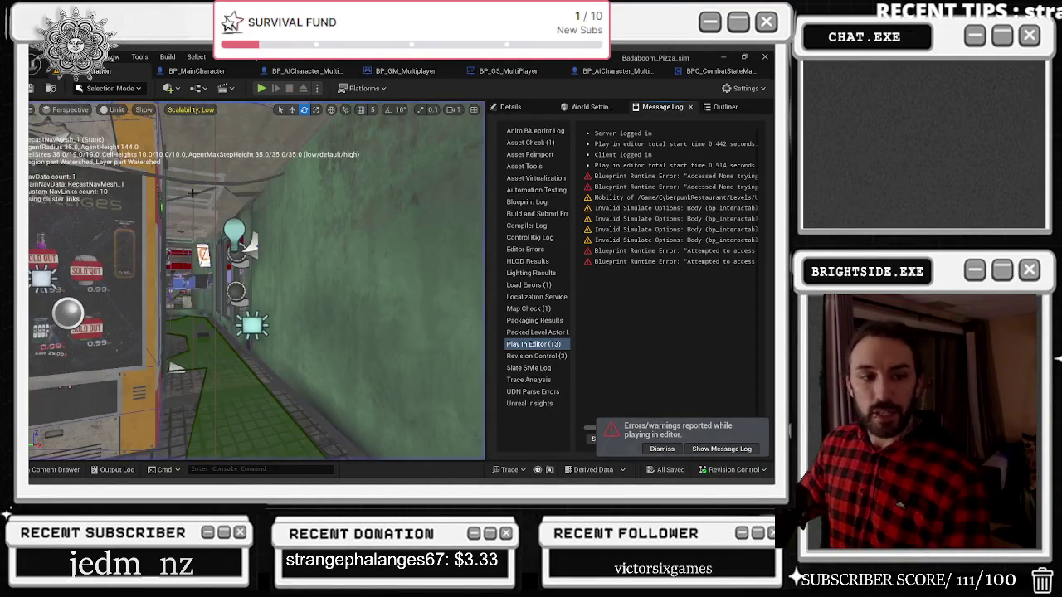
click(261, 88)
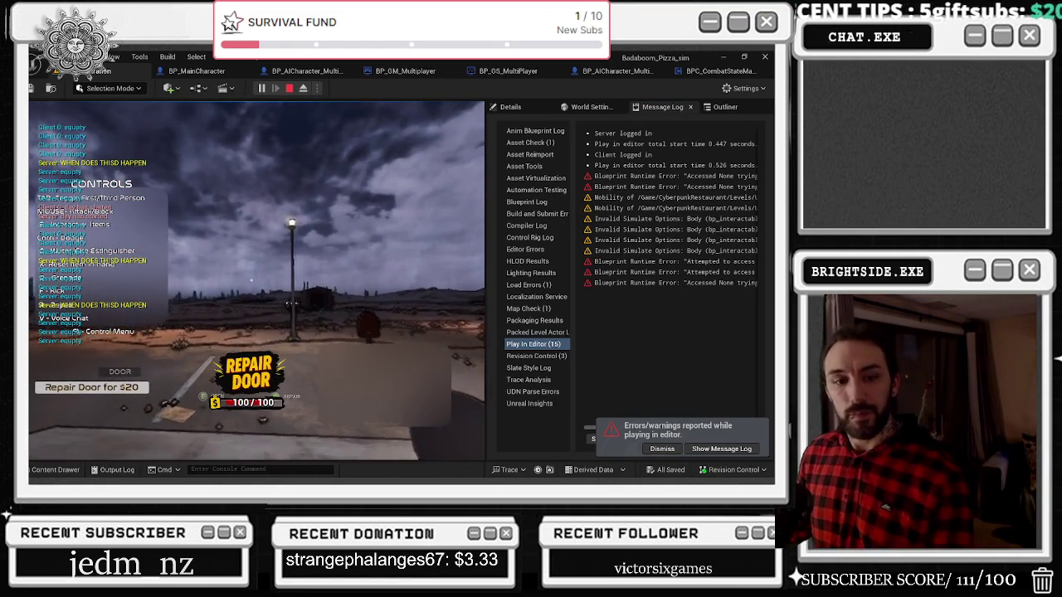
key(Escape)
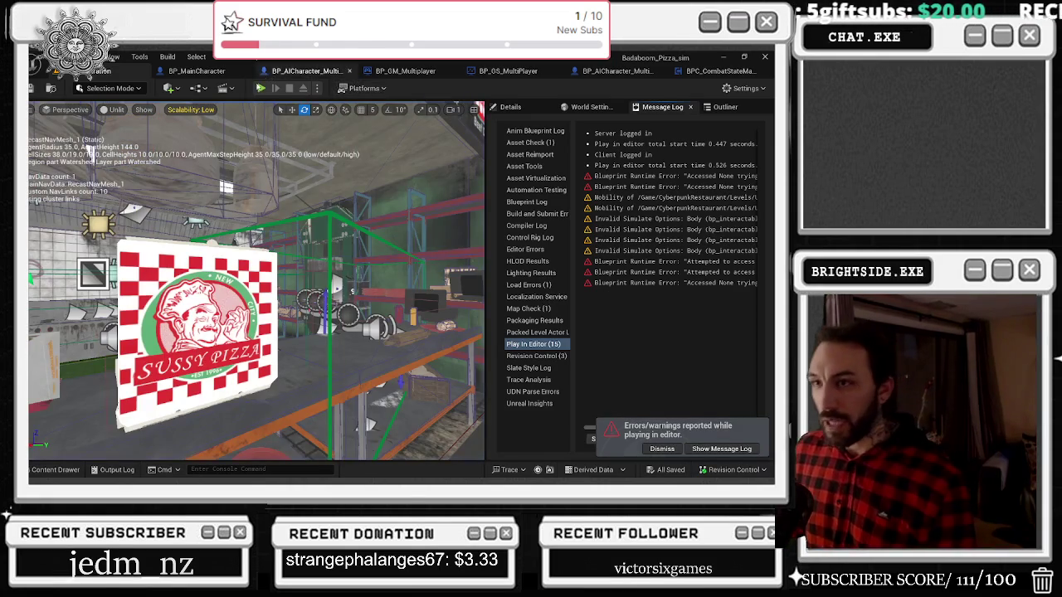
click(261, 88)
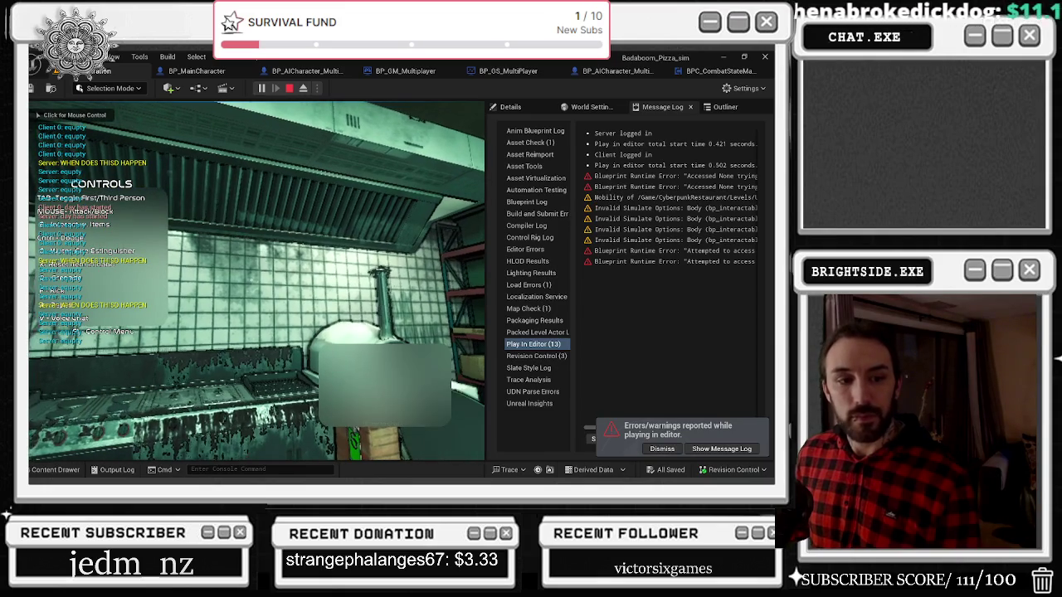
click(254, 272)
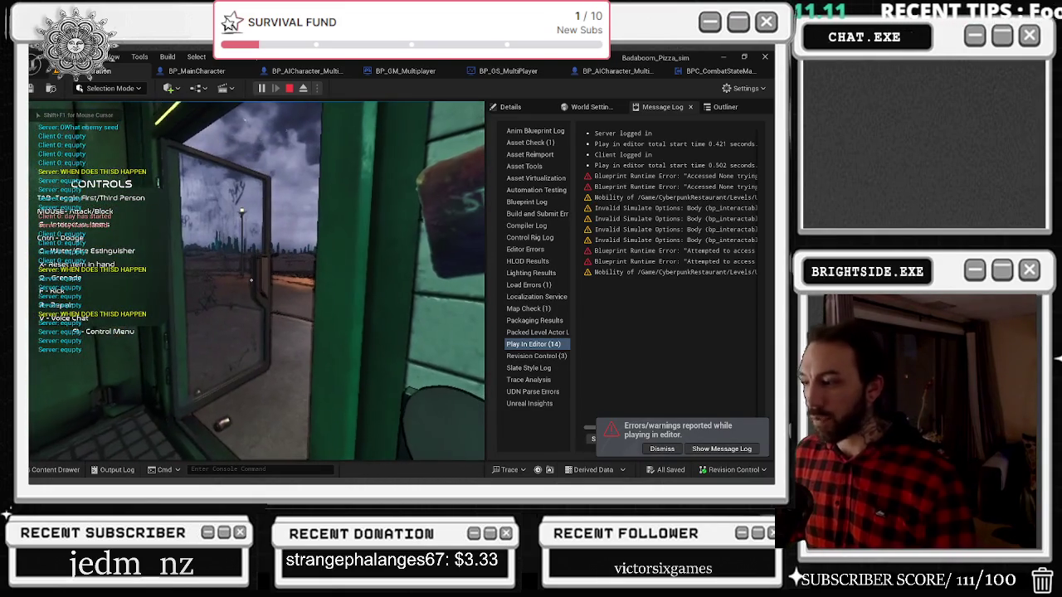
key(Escape)
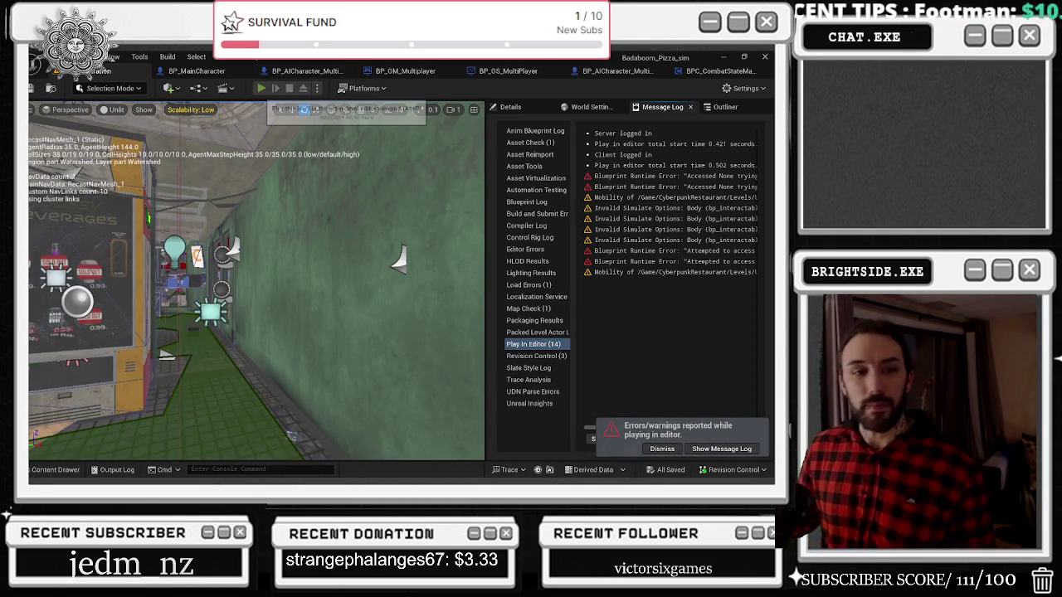
Cycle Play and Esc twice, using the toolbar button and Alt+P, then start a fresh session
click(260, 87)
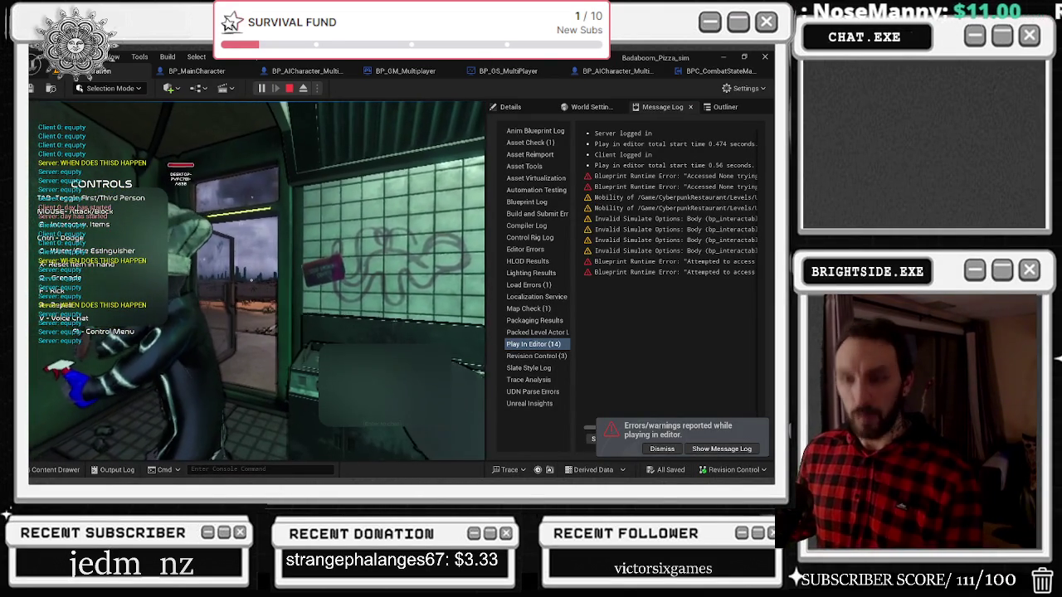
key(Escape)
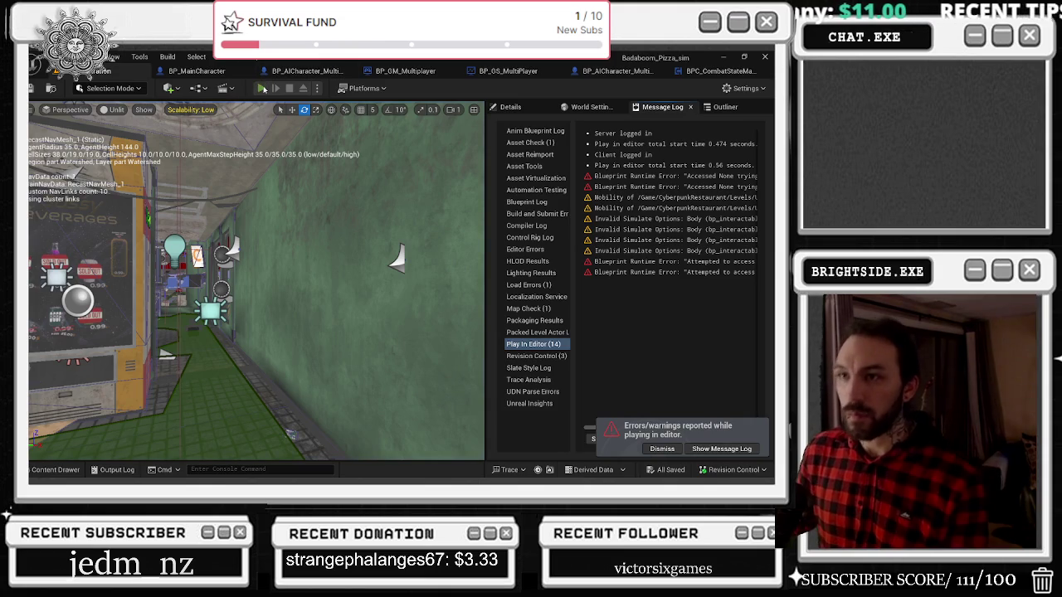
key(alt+p)
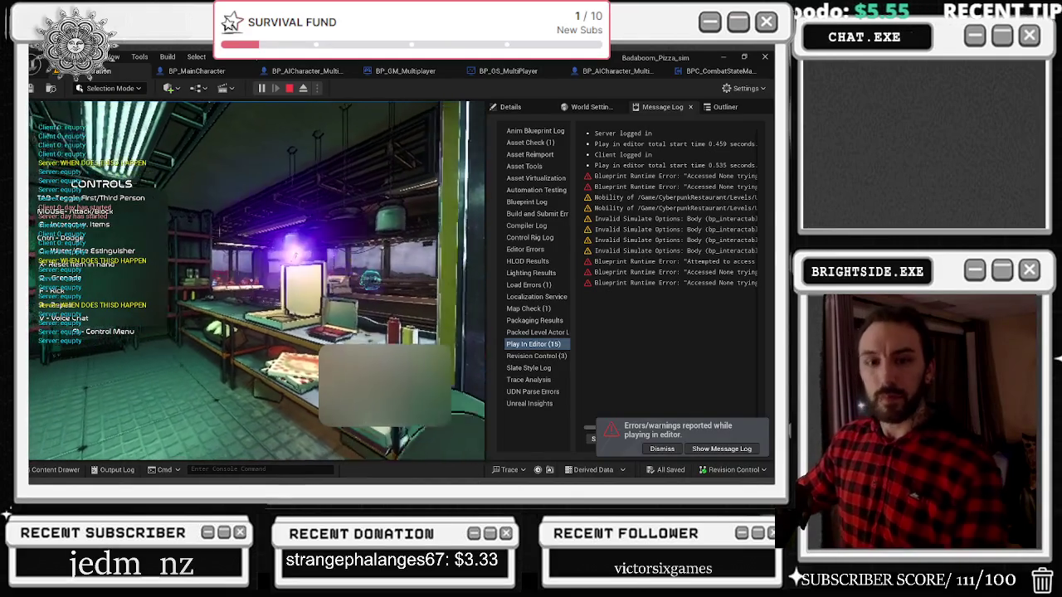
key(Escape)
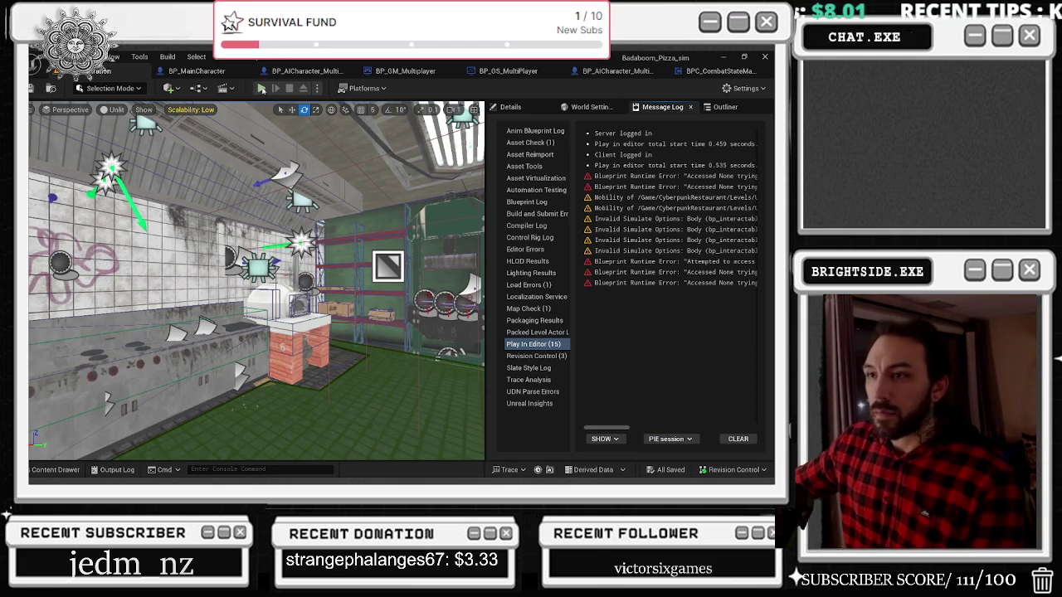
click(261, 88)
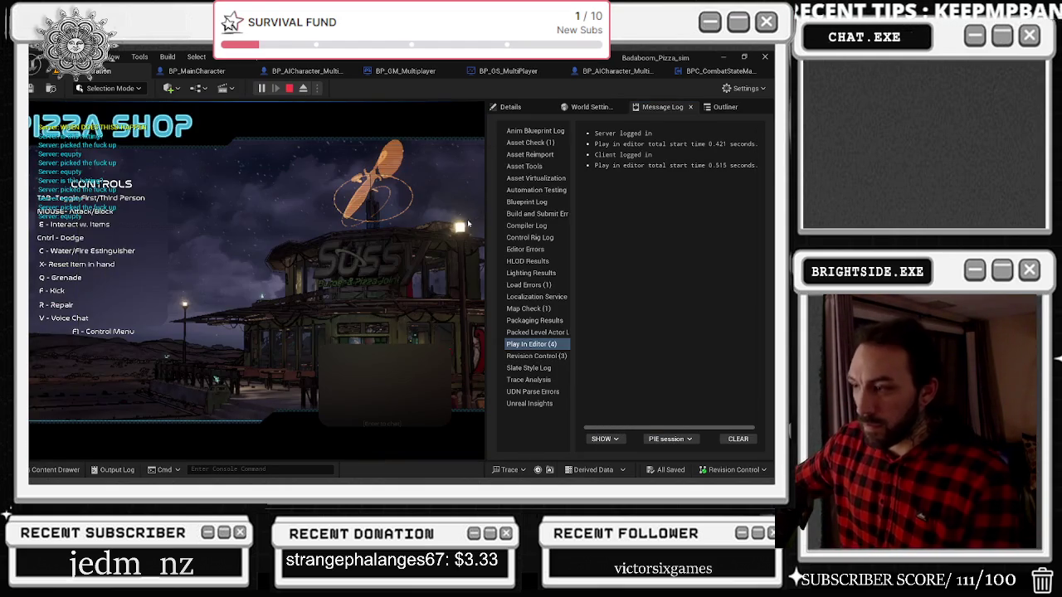
Walk into the tiled kitchen and back, switch to third-person view, then stop the session
key(e)
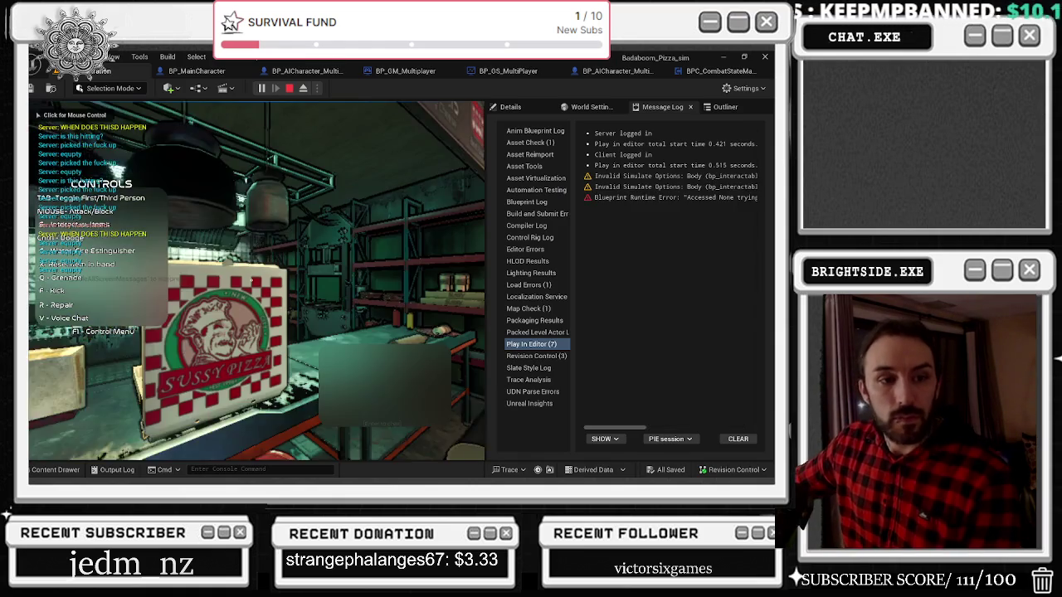
key(shift+F1)
click(246, 238)
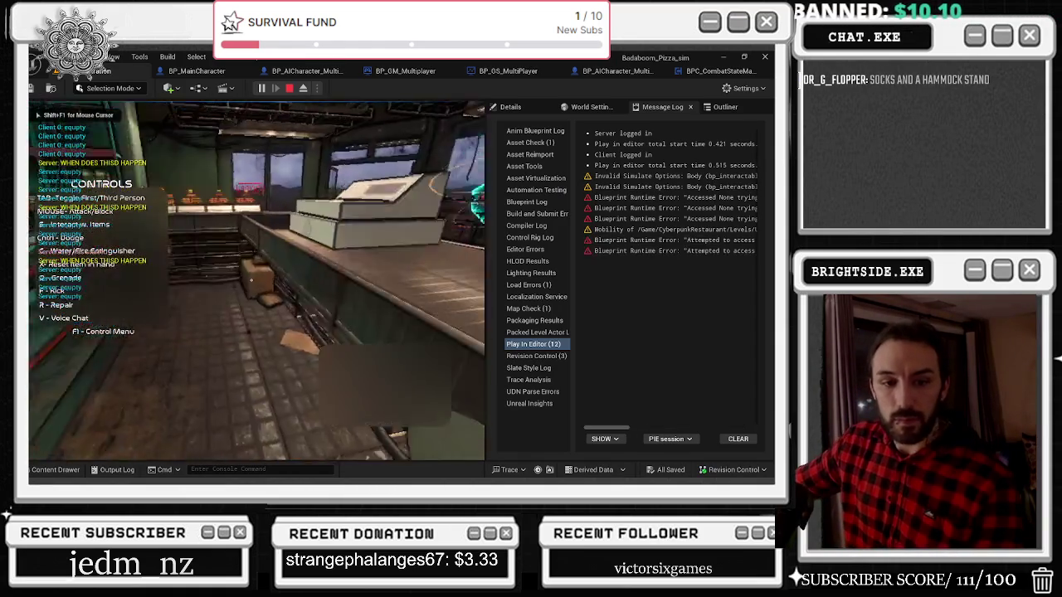
key(w)
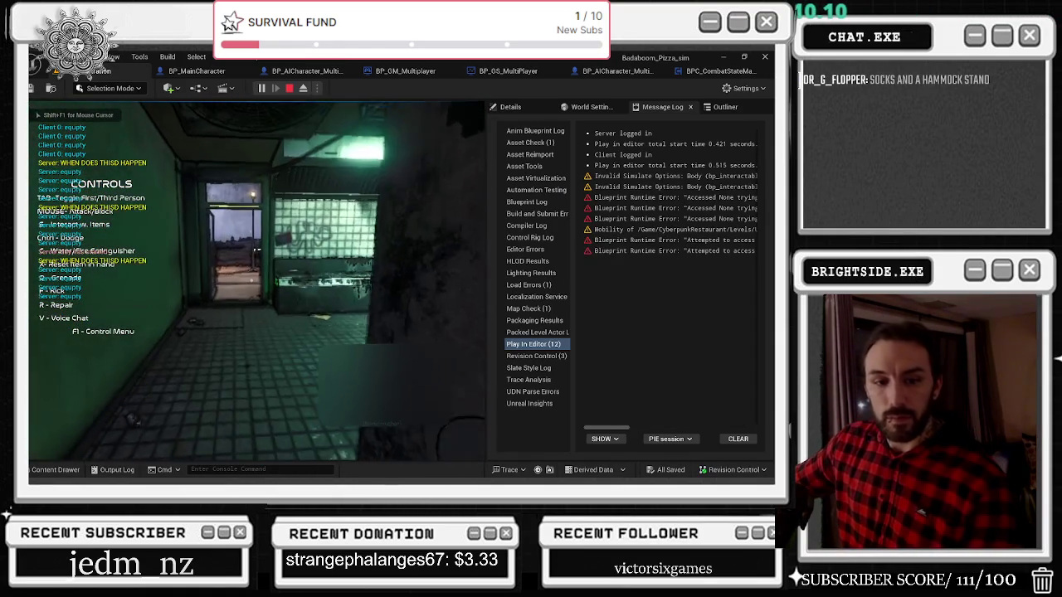
key(w)
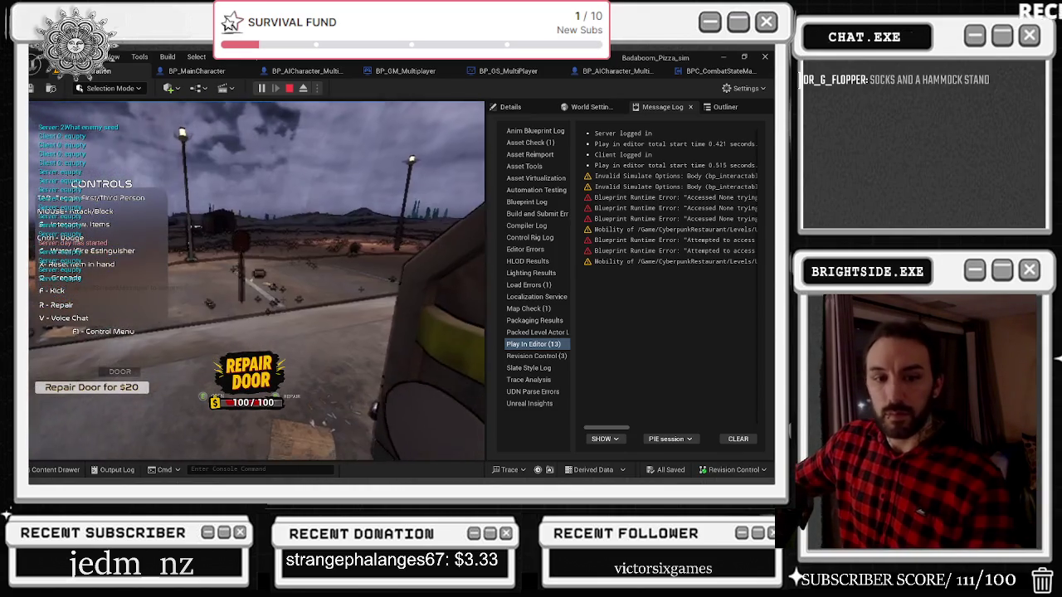
key(Tab)
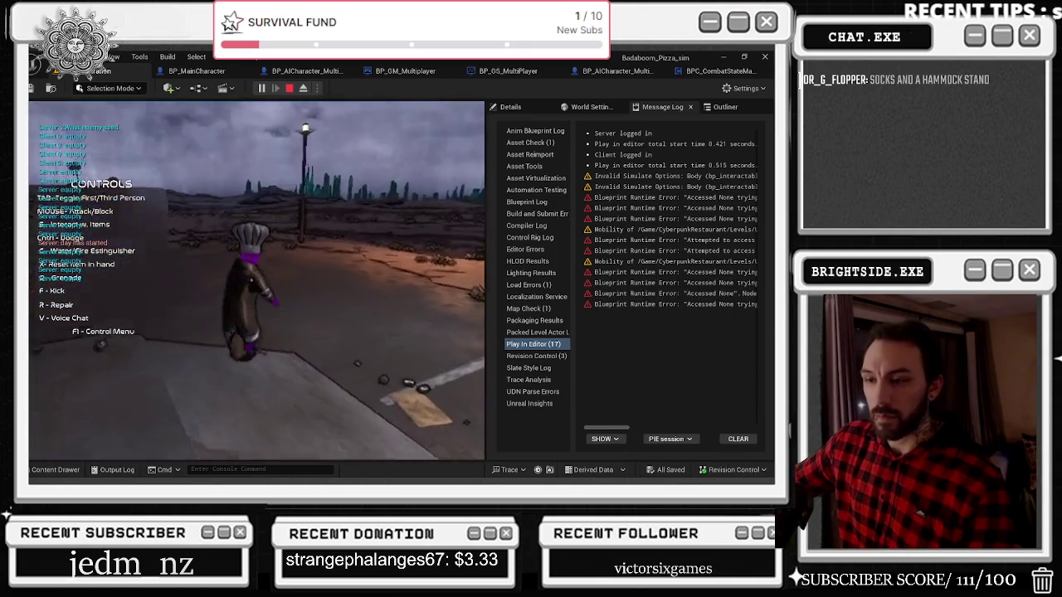
click(284, 89)
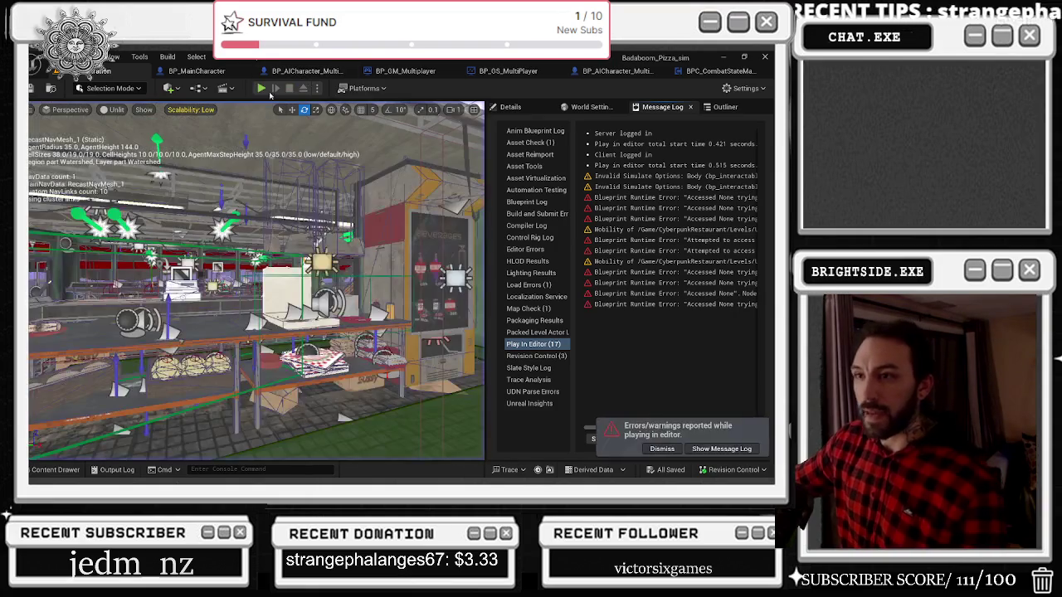
Restart and stop the play session twice, using Alt+P and the Play button
key(alt+p)
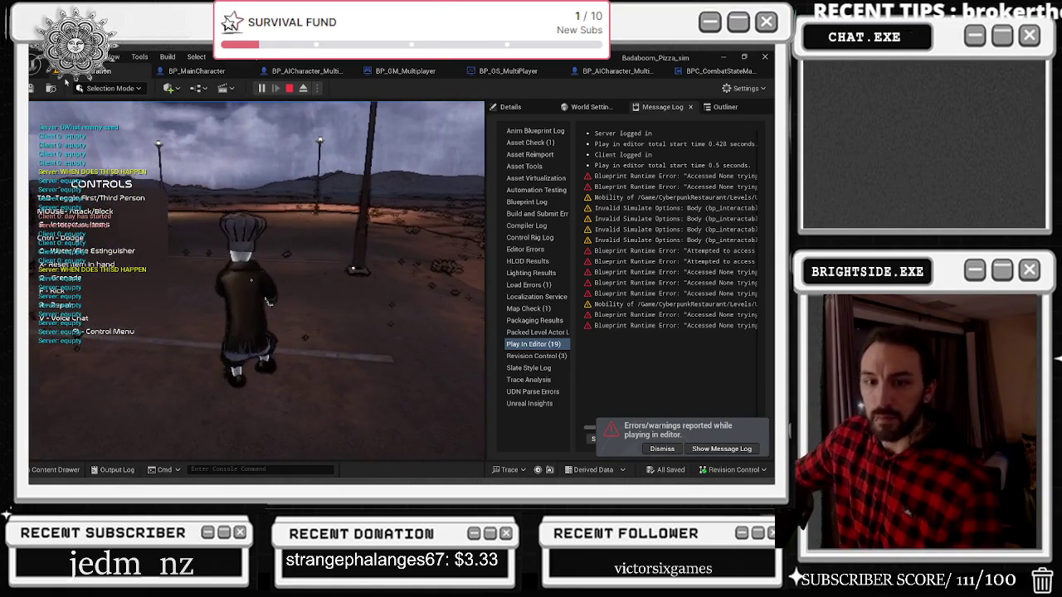
key(Escape)
click(260, 88)
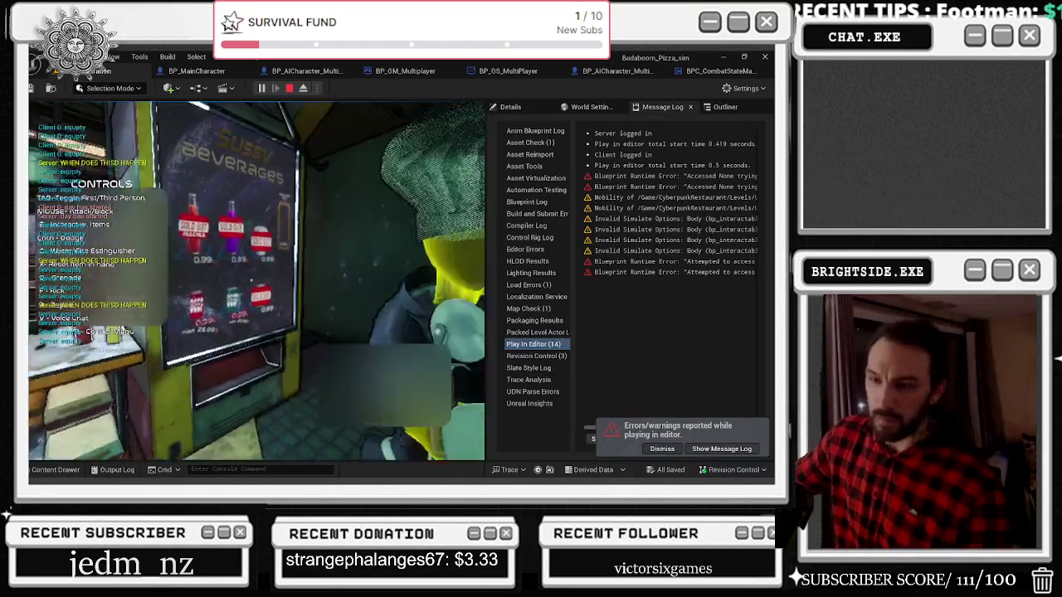
key(Escape)
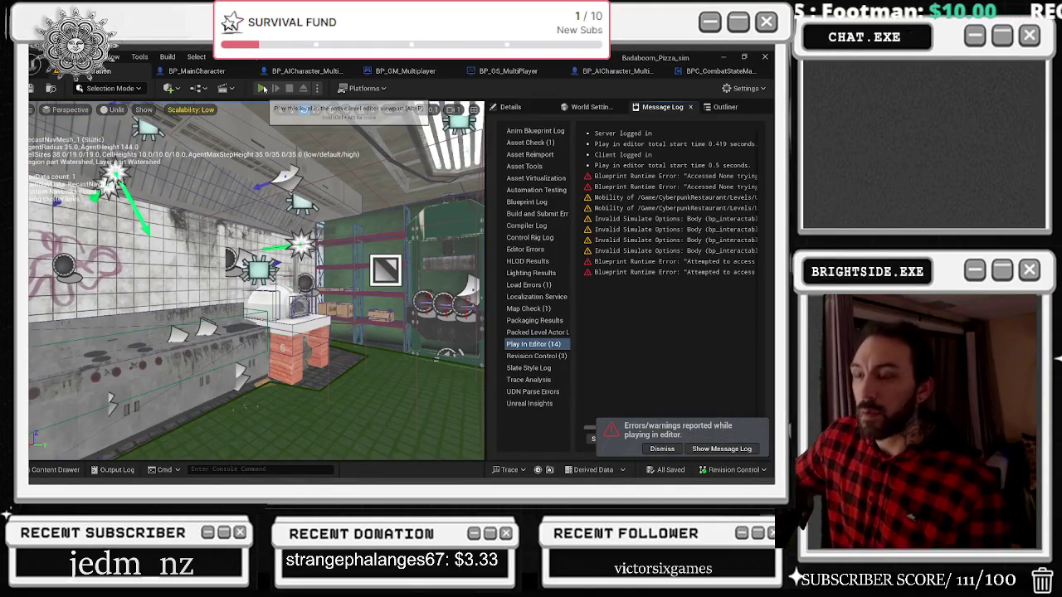
click(261, 87)
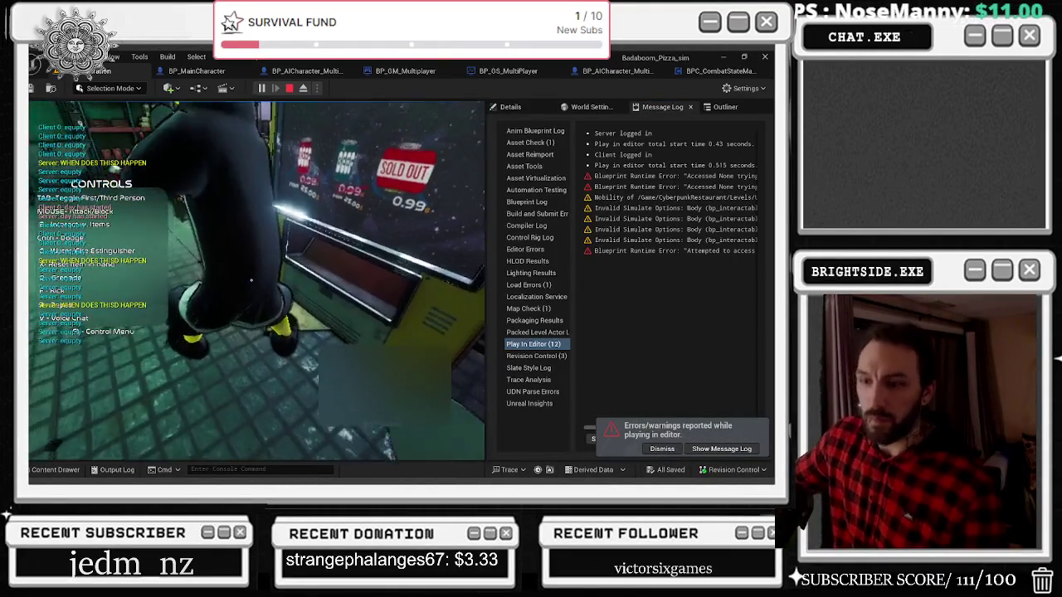
Walk the character out the shop door, stop, and start a new session
key(w)
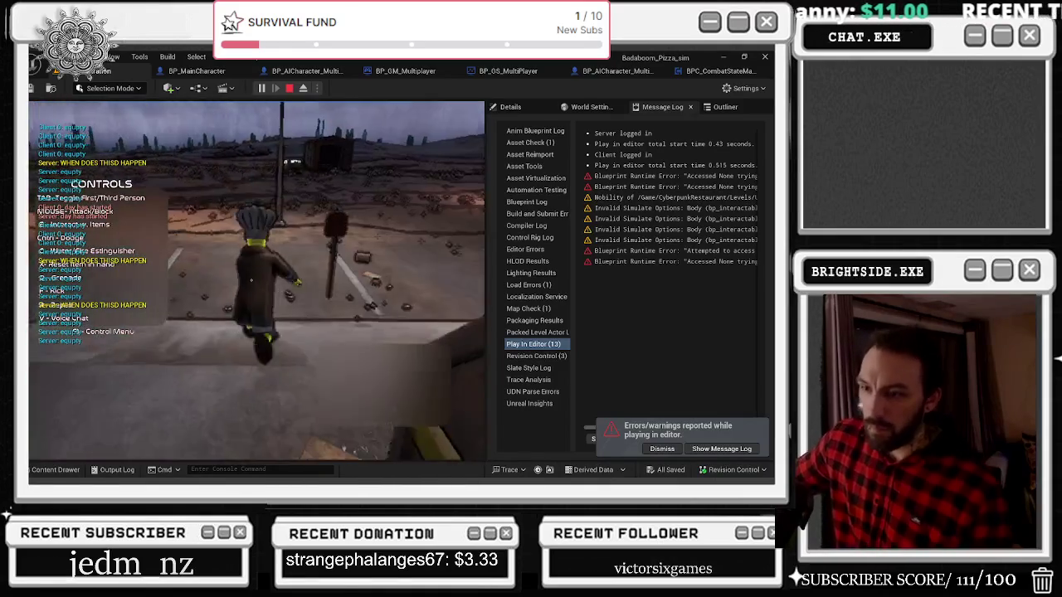
key(w)
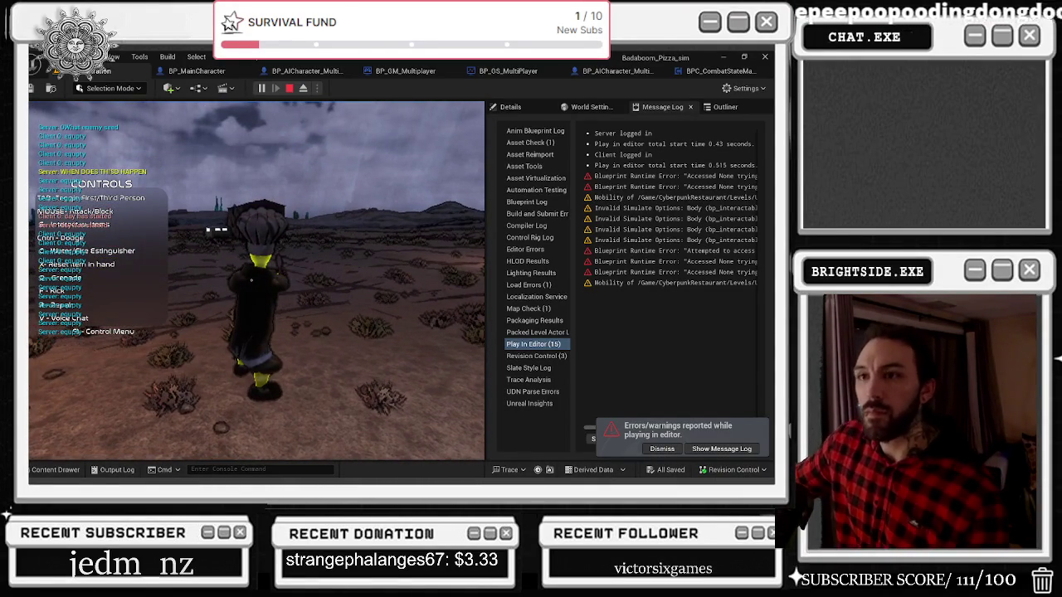
key(Escape)
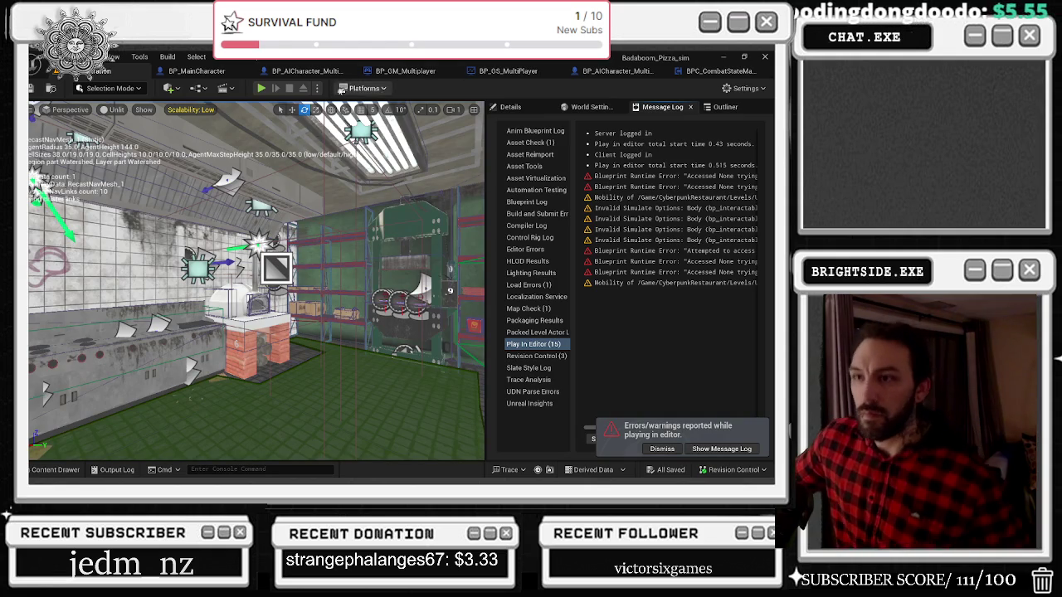
click(261, 88)
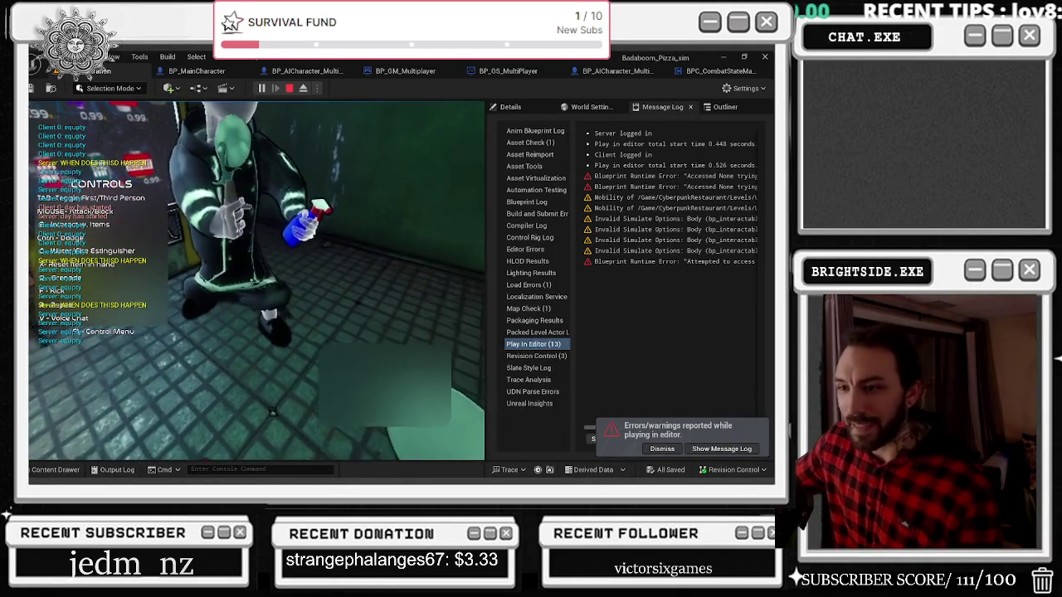
Stop and relaunch the Badaboom Pizza Sim play-test twice more
key(Escape)
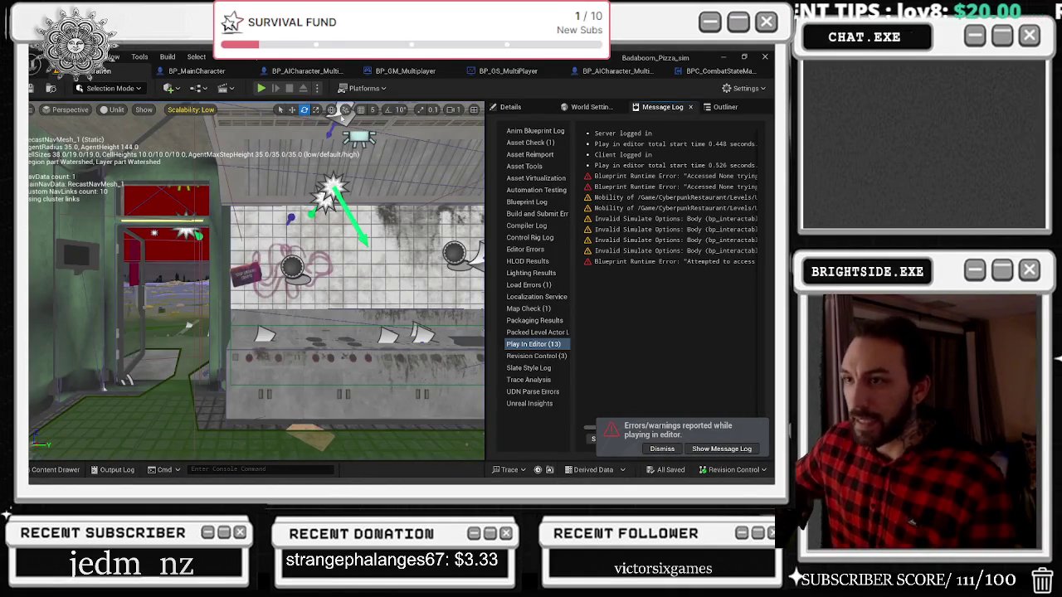
click(262, 88)
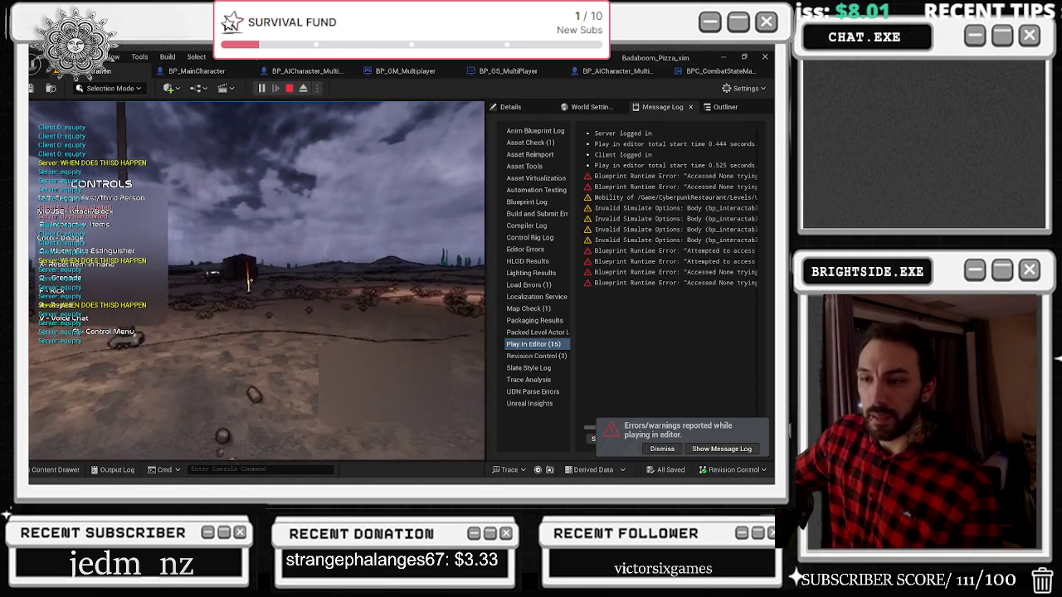
key(Escape)
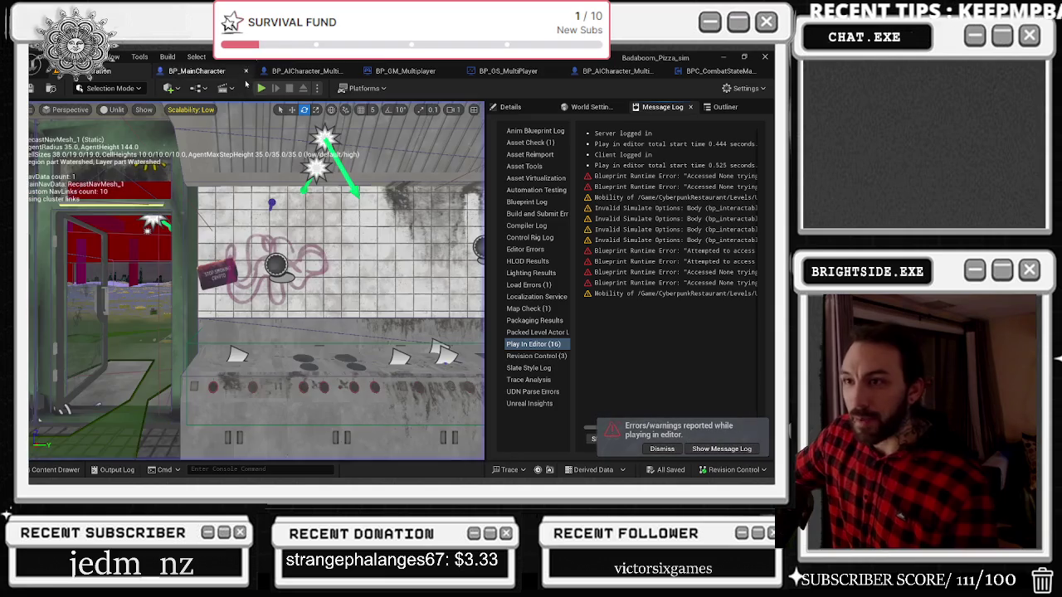
click(260, 88)
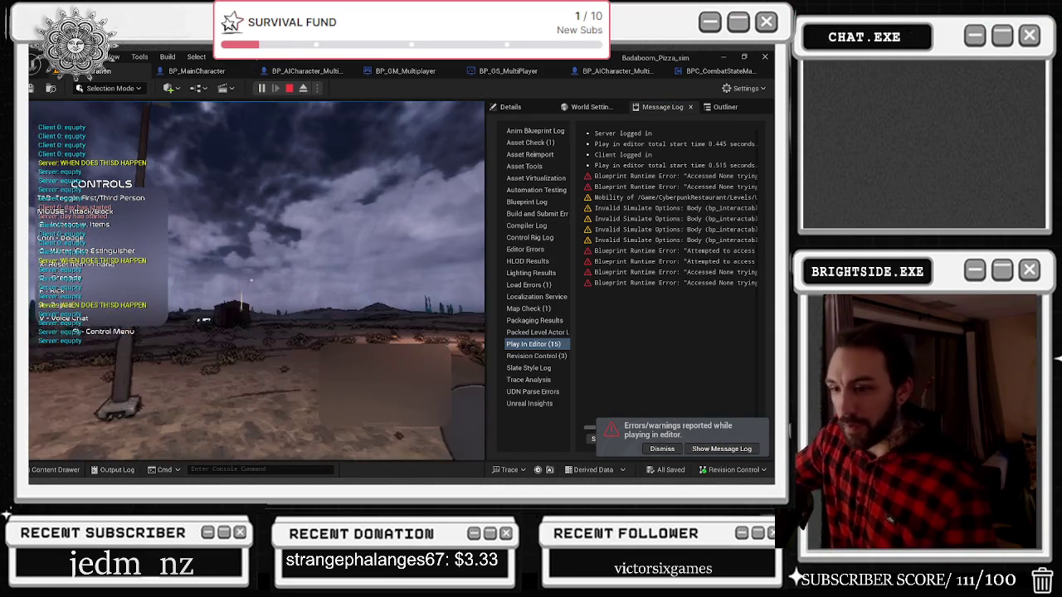
key(Escape)
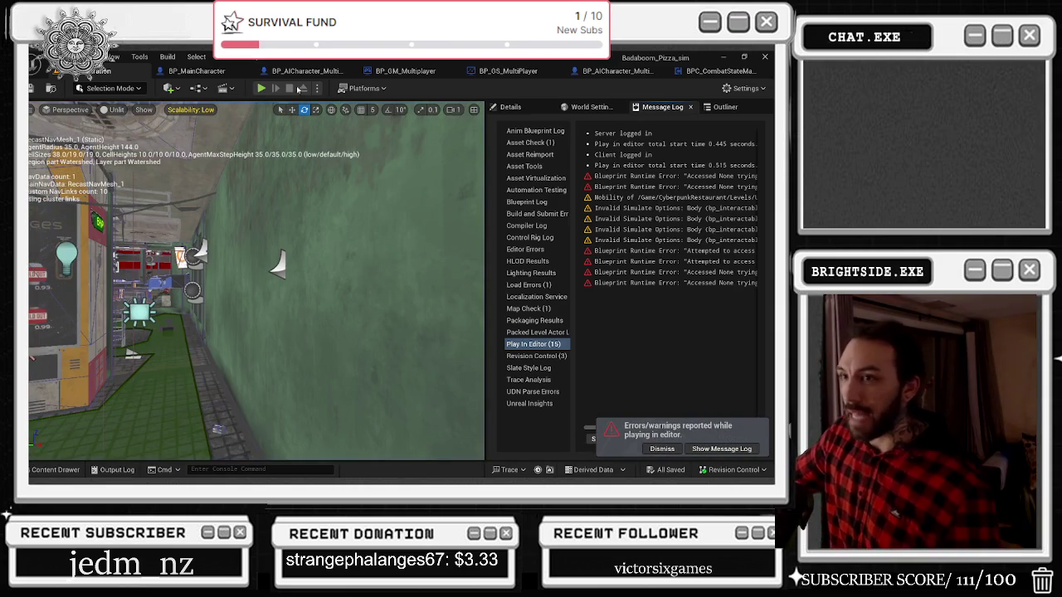
Restart the play-test and walk out the door toward the street lamp
click(262, 88)
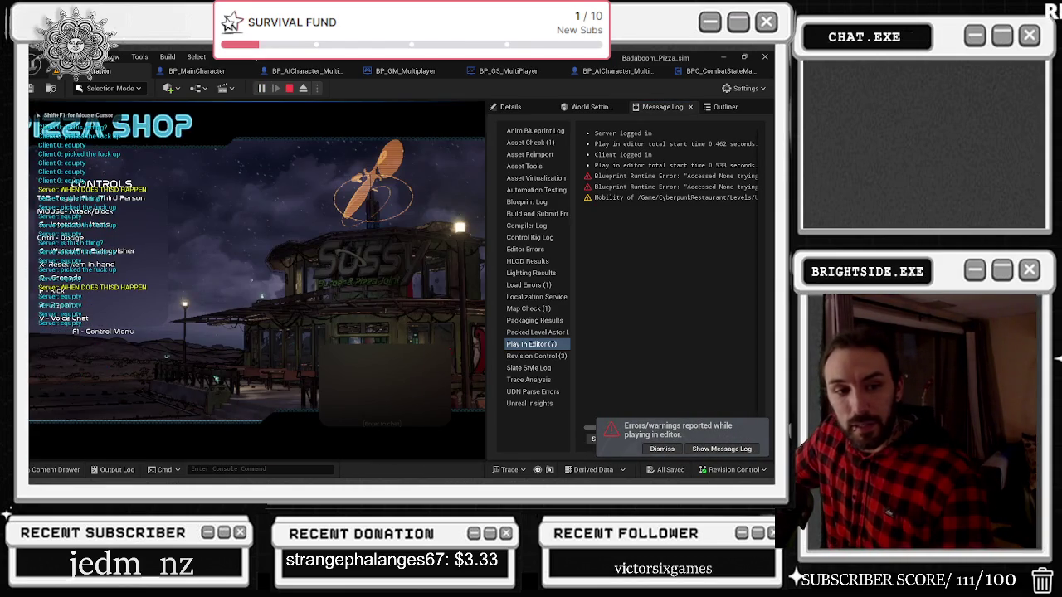
key(w)
key(w)
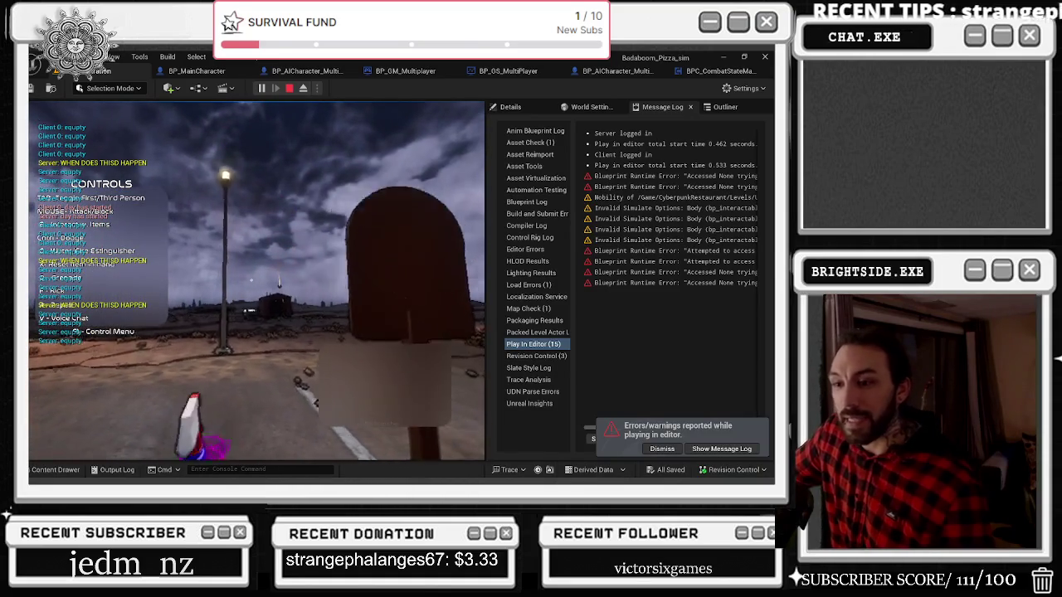
key(w)
key(shift+F1)
Stop play and break the Add to Viewport node's outgoing exec link in BP_MainCharacter
key(Escape)
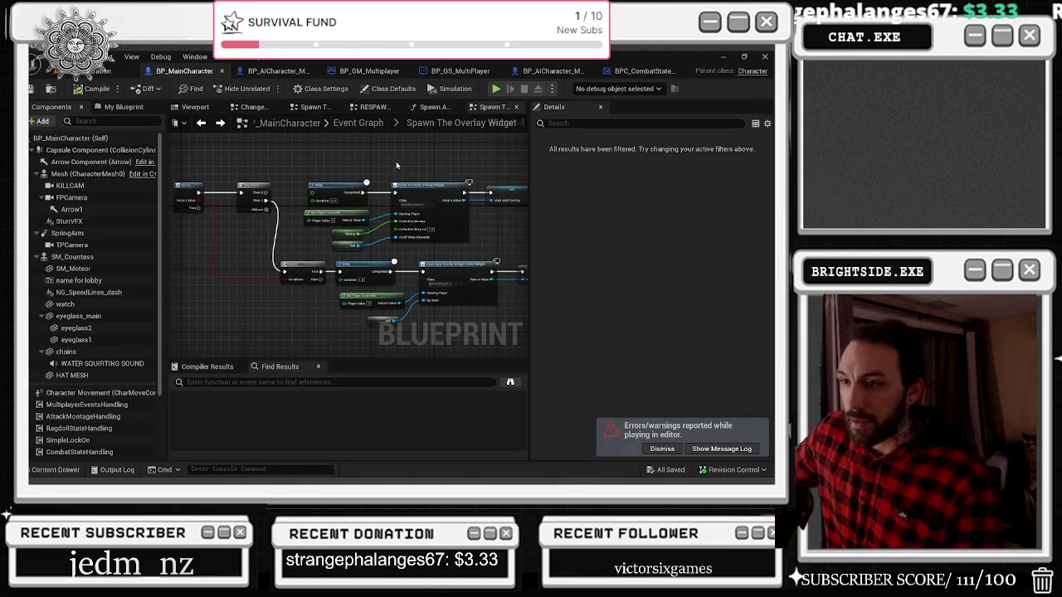
drag(262, 199, 282, 203)
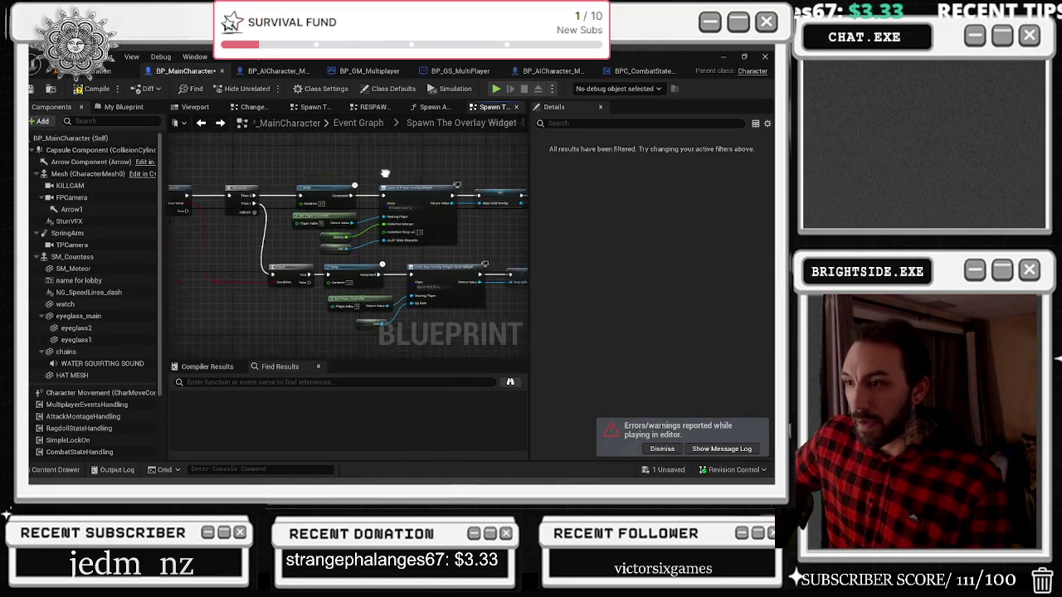
drag(403, 231, 308, 217)
alt+click(307, 217)
Save BP_MainCharacter and return to the level editor
mouse_move(324, 175)
mouse_down()
mouse_move(296, 183)
mouse_move(488, 263)
mouse_up()
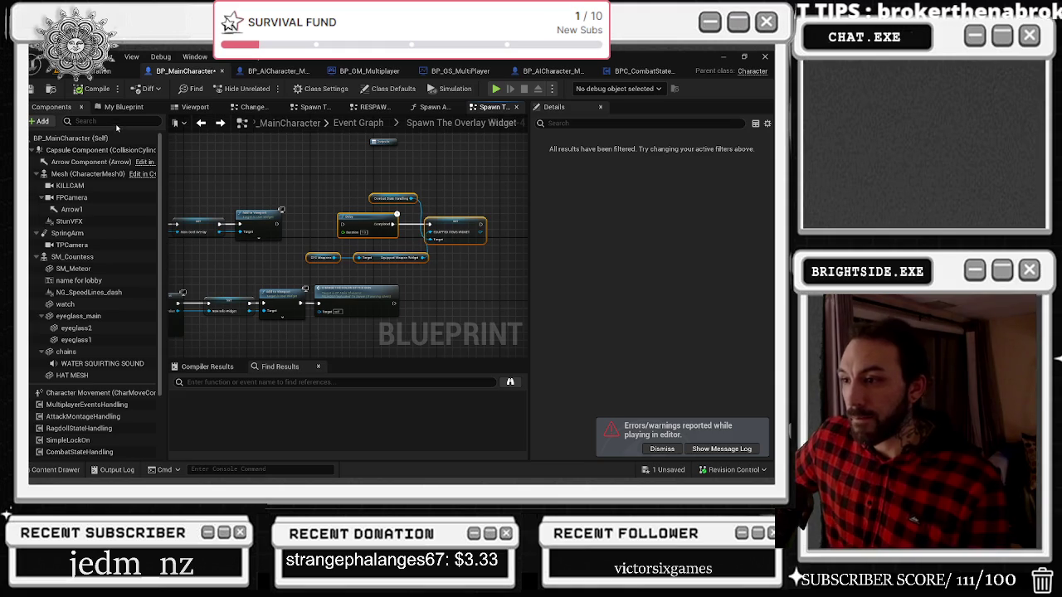
click(35, 90)
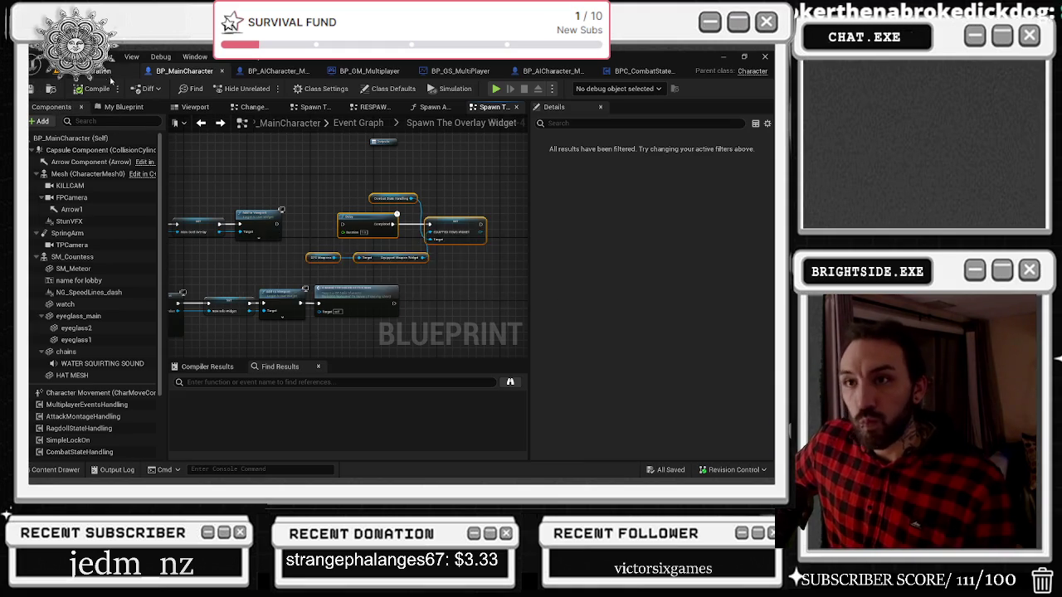
click(108, 76)
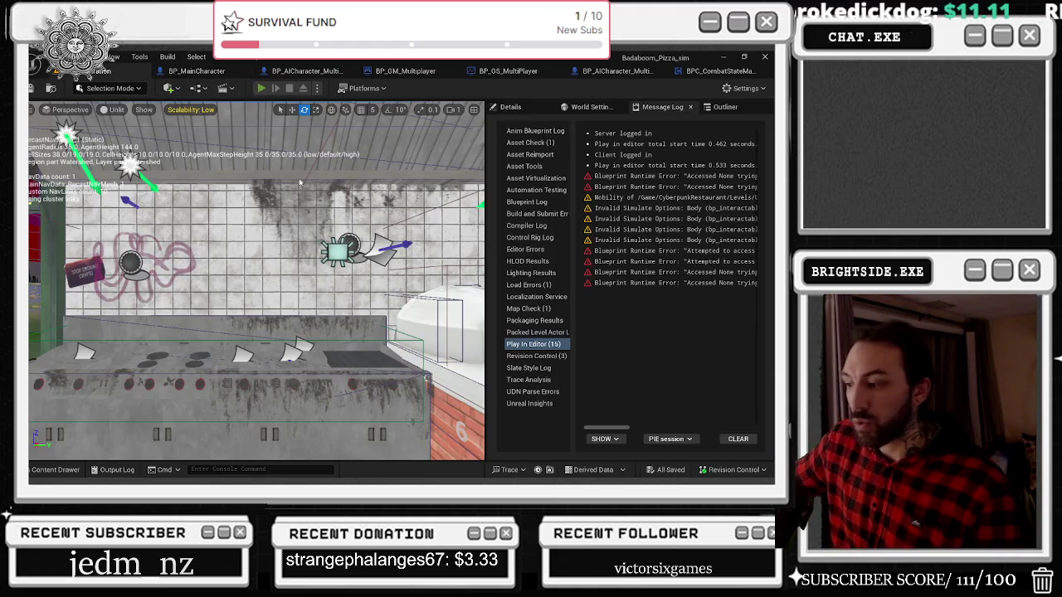
Restart play, walk outside, smash the extinguisher case open and take the fire extinguisher
key(alt+p)
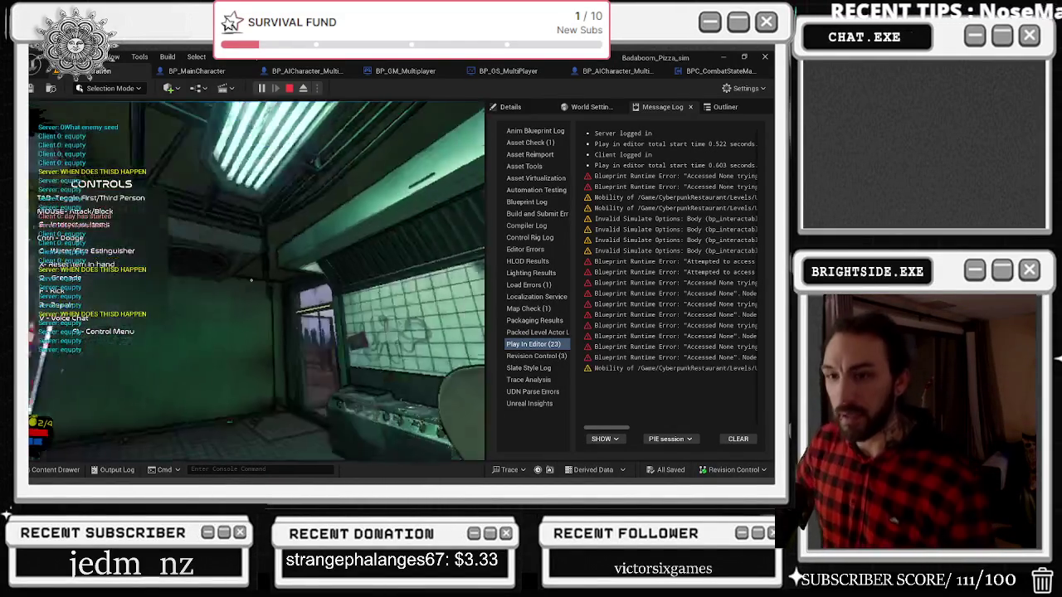
key(Escape)
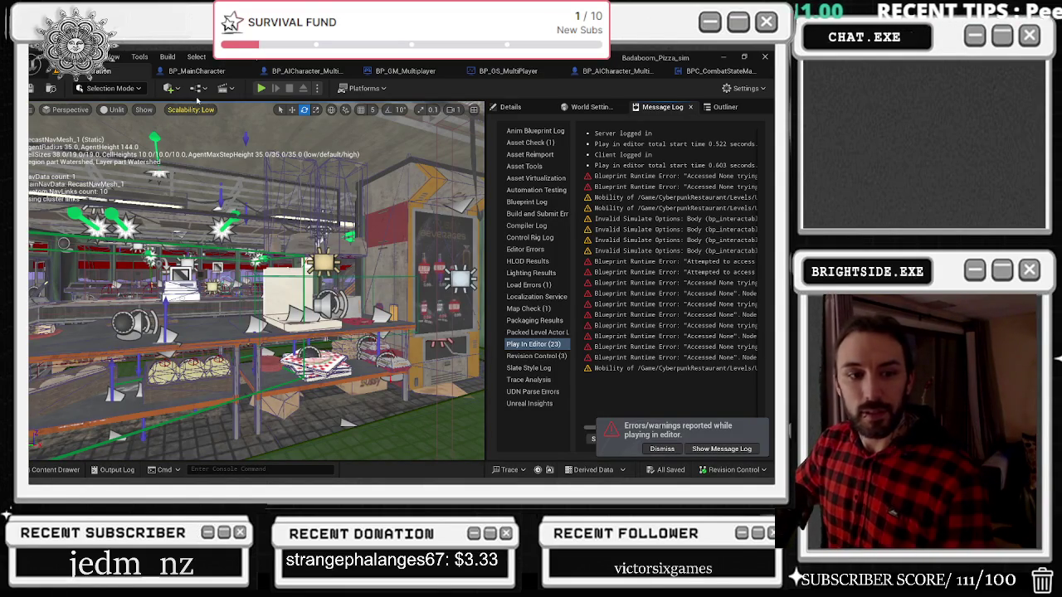
click(260, 89)
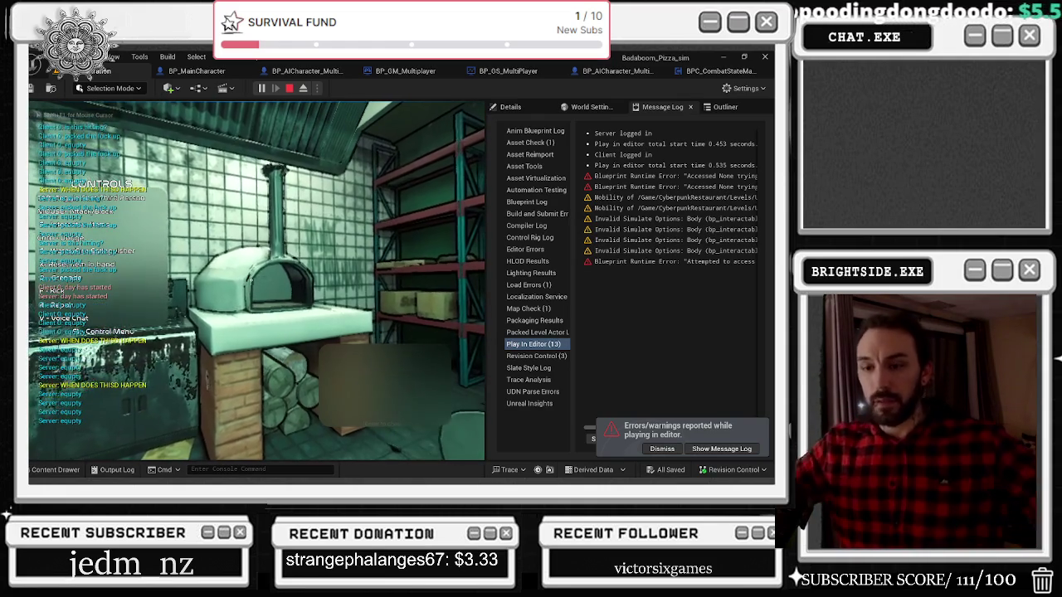
key(w)
key(w)
key(w)
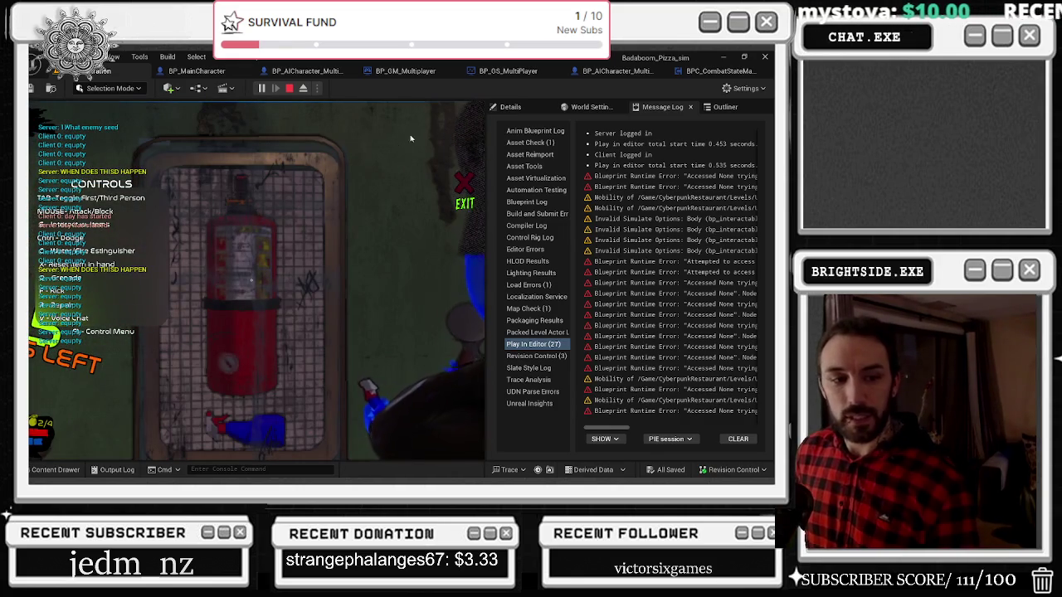
click(306, 284)
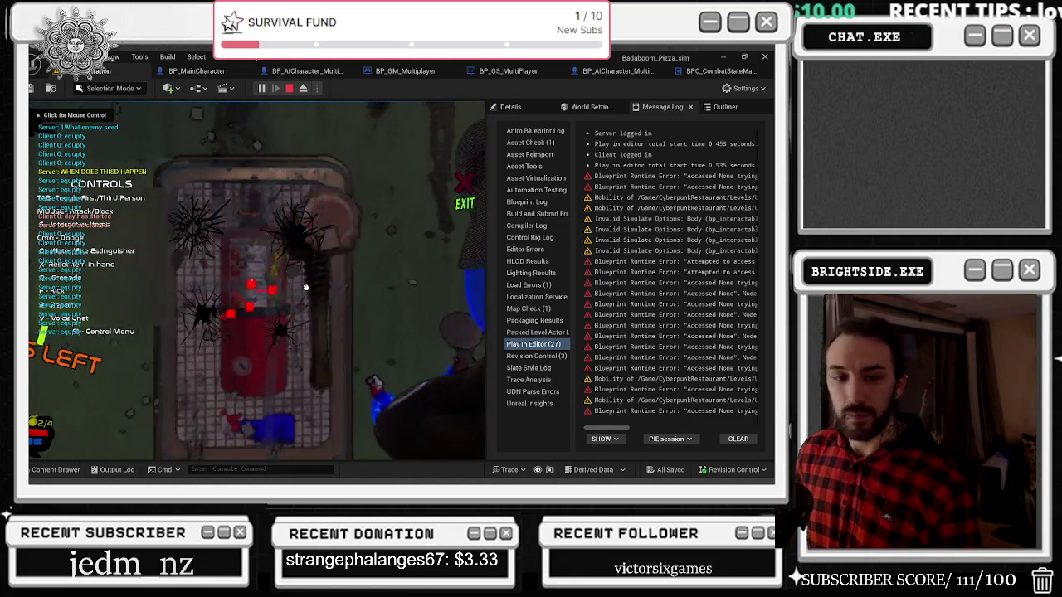
click(306, 284)
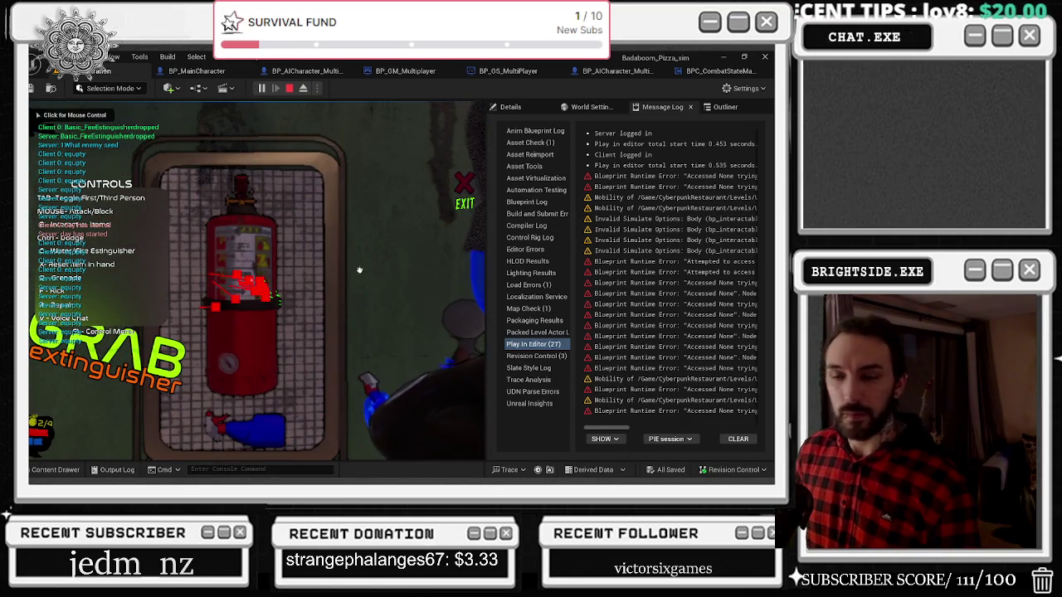
key(e)
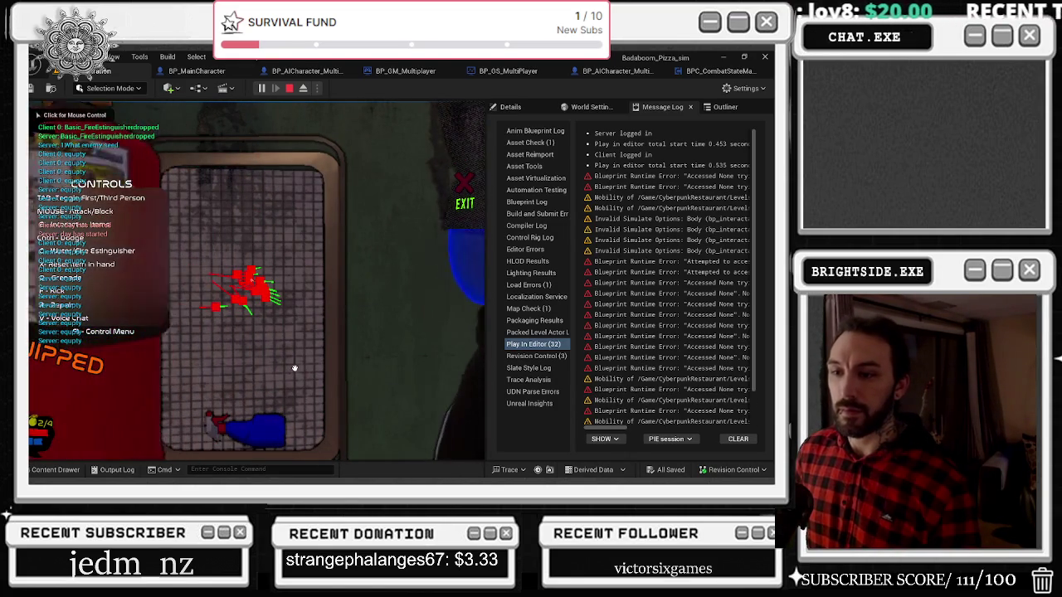
Run the chef toward the street, jump, then end the play session
click(294, 367)
key(w)
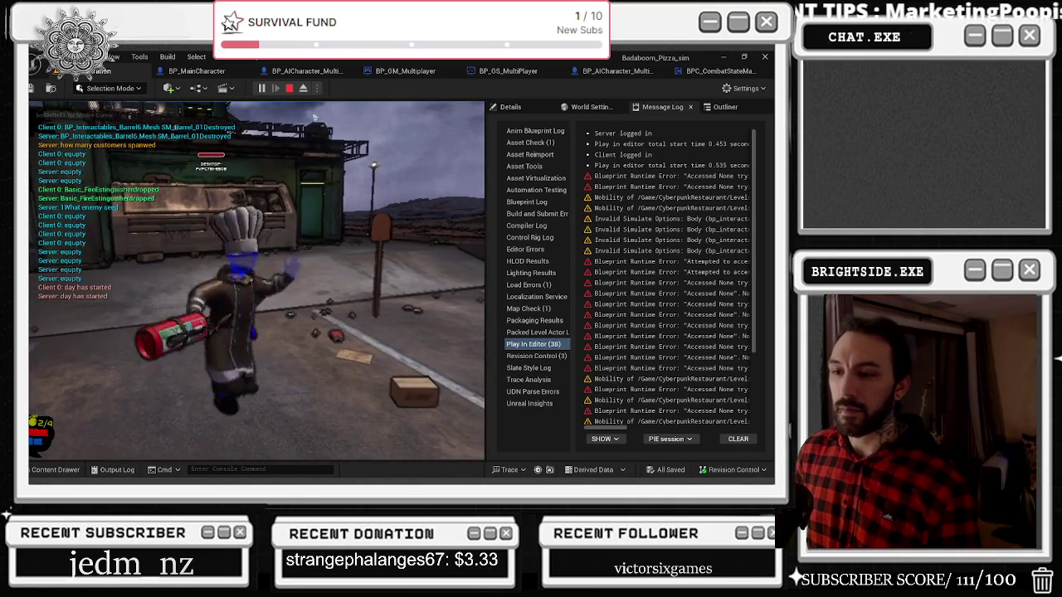
key(space)
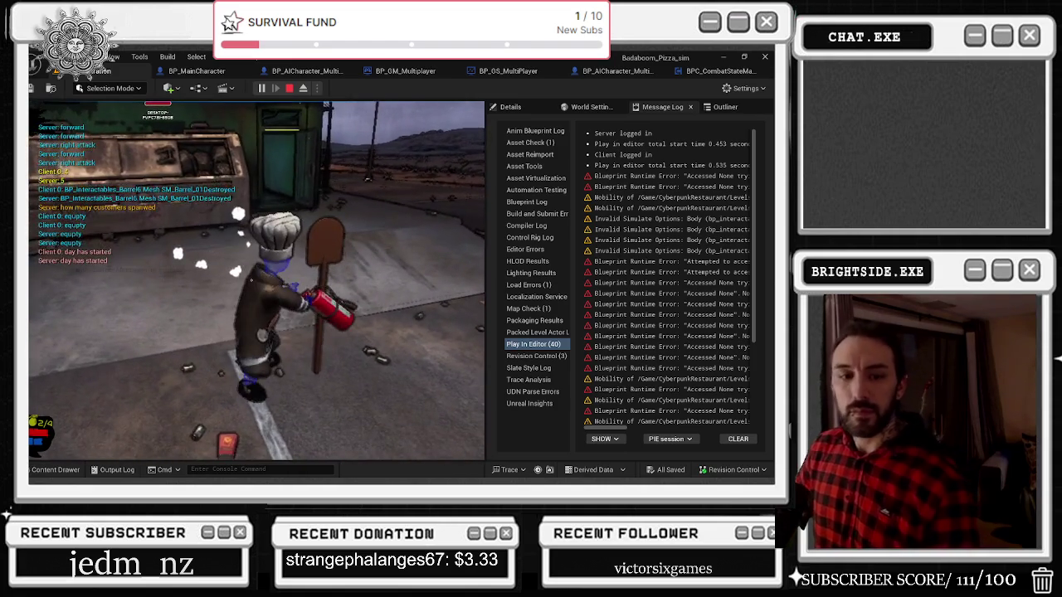
key(Escape)
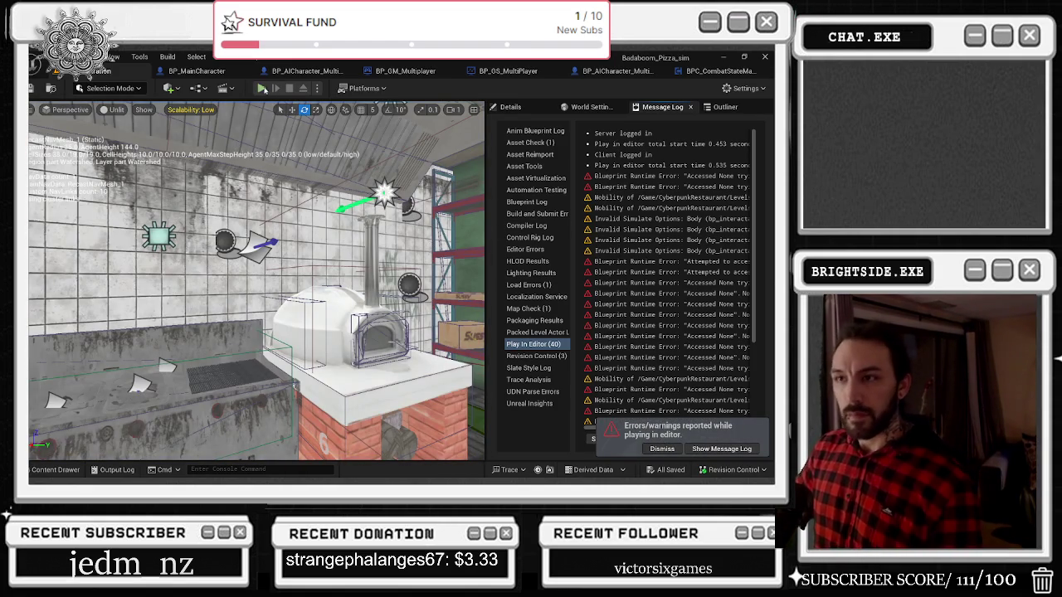
Start, stop and restart the play-test, take mouse control, then stop and play once more
click(263, 89)
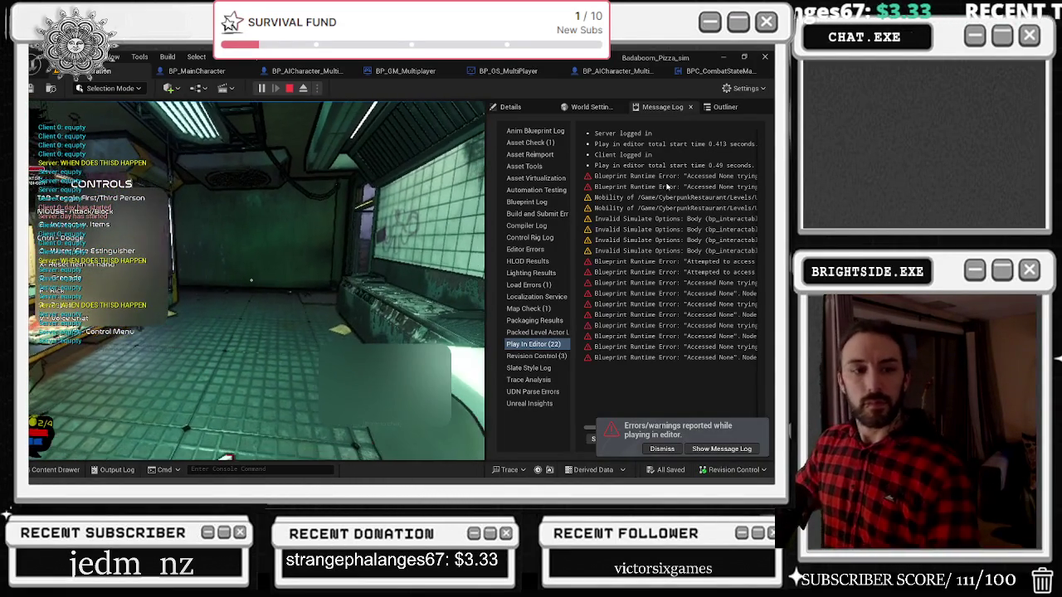
key(Escape)
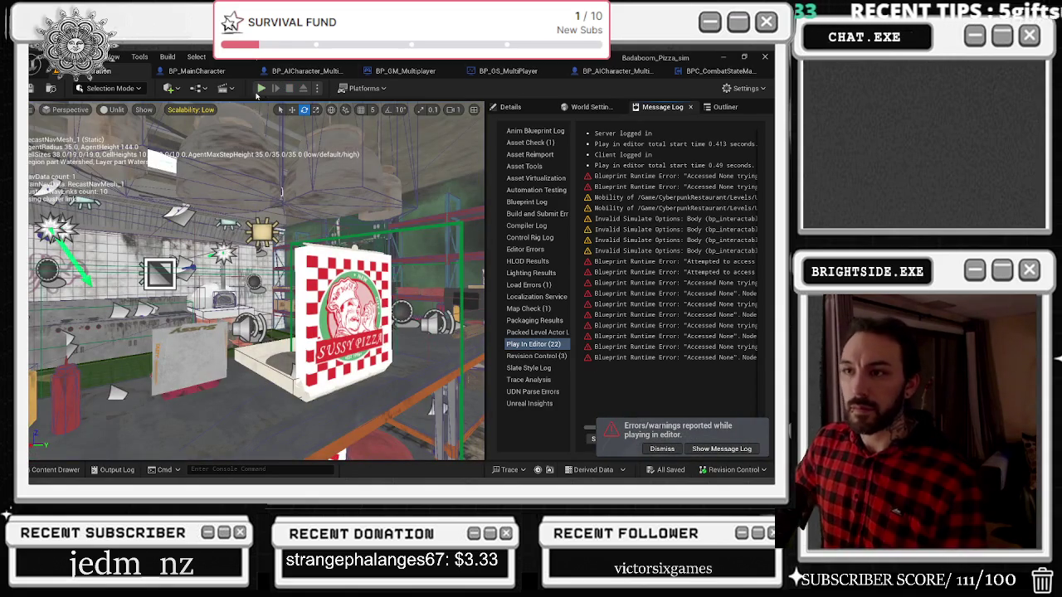
click(260, 88)
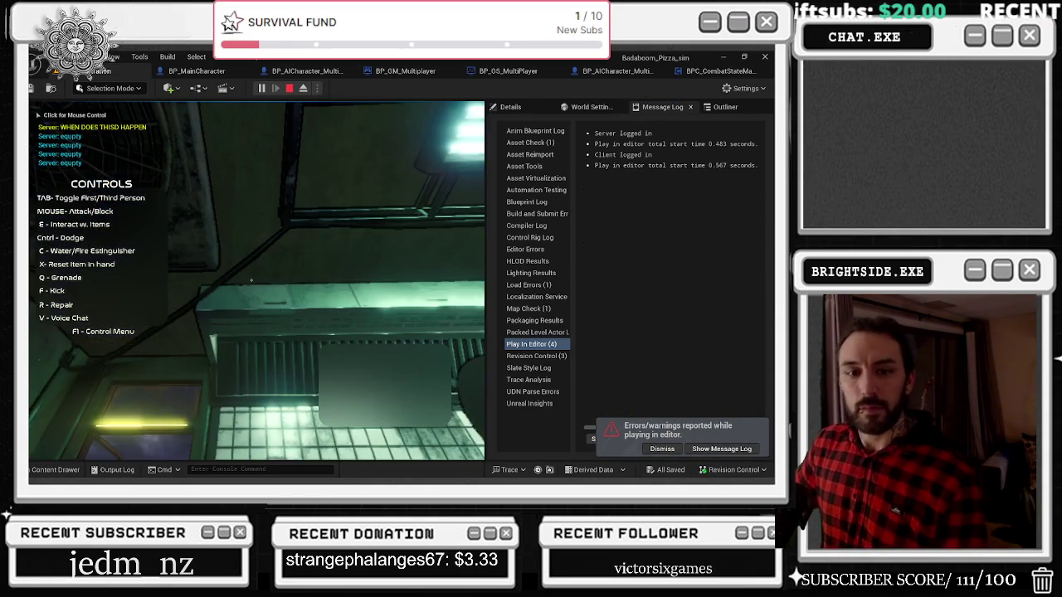
click(247, 225)
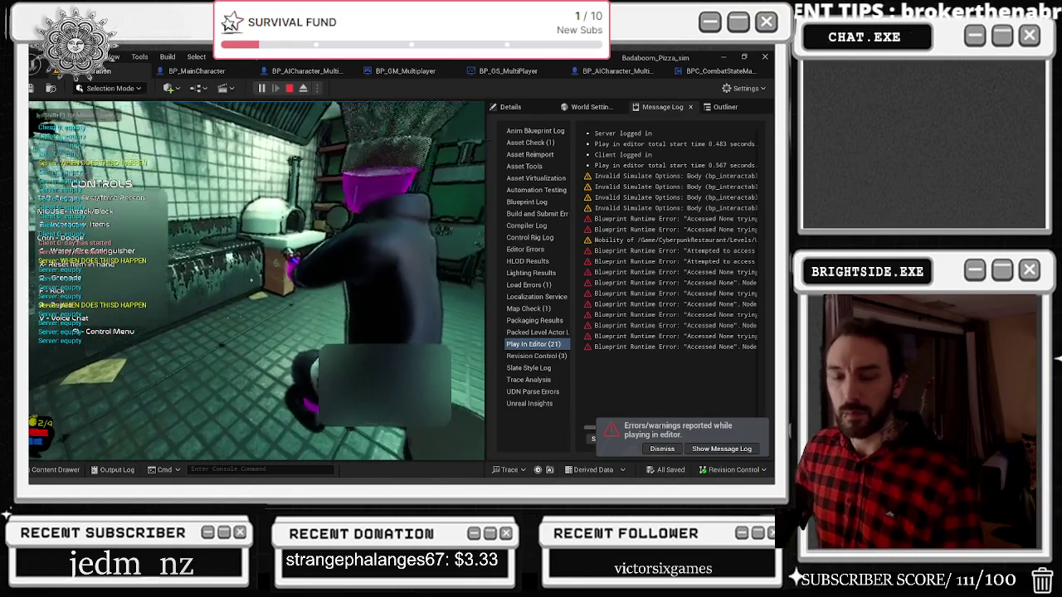
click(287, 88)
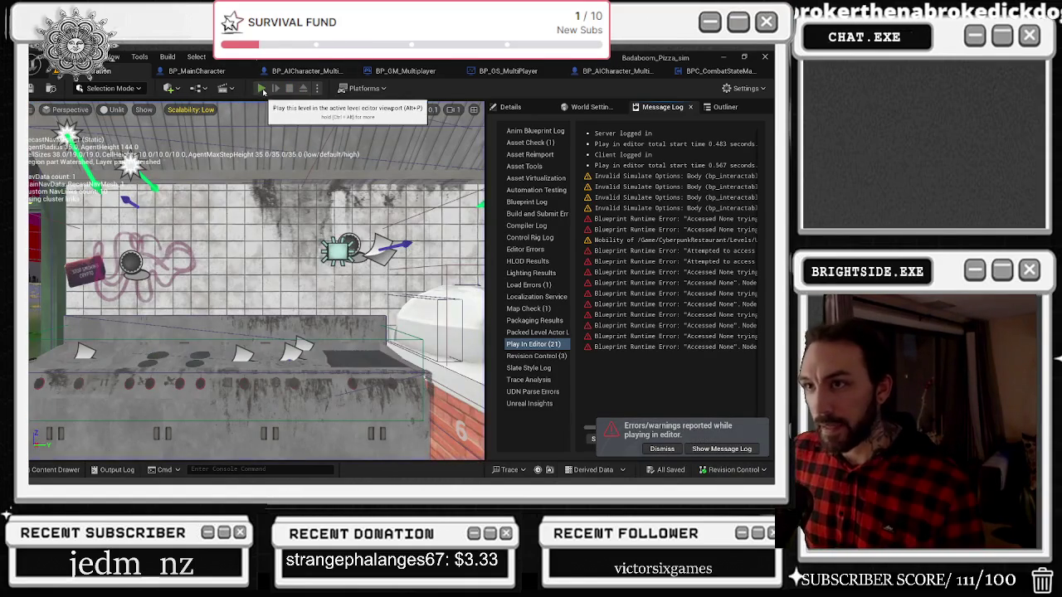
click(262, 89)
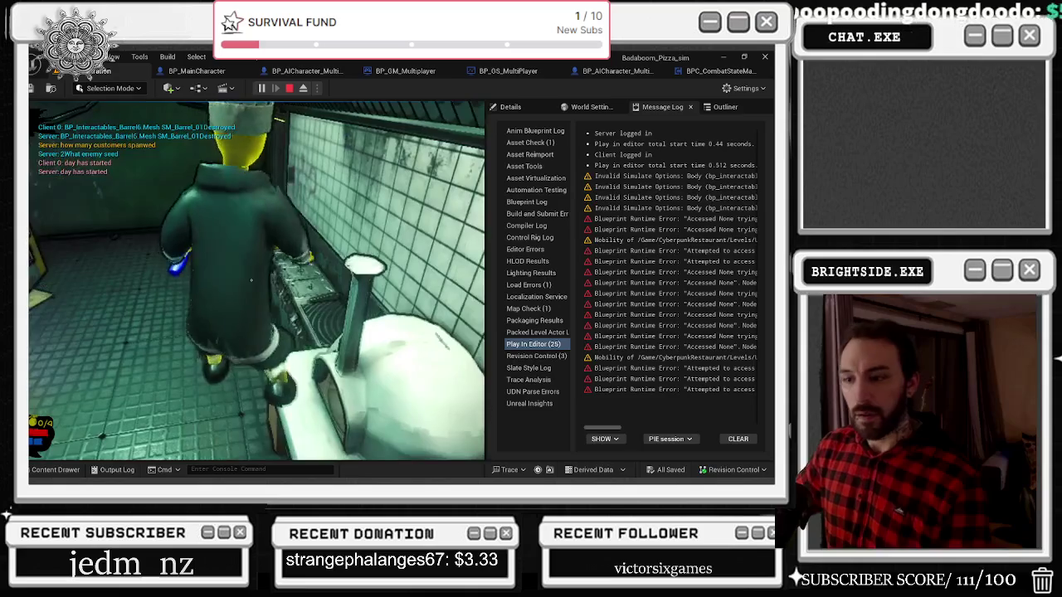
Run two more play sessions, taking control of the view and hiding the controls overlay with F1, then stop
key(Escape)
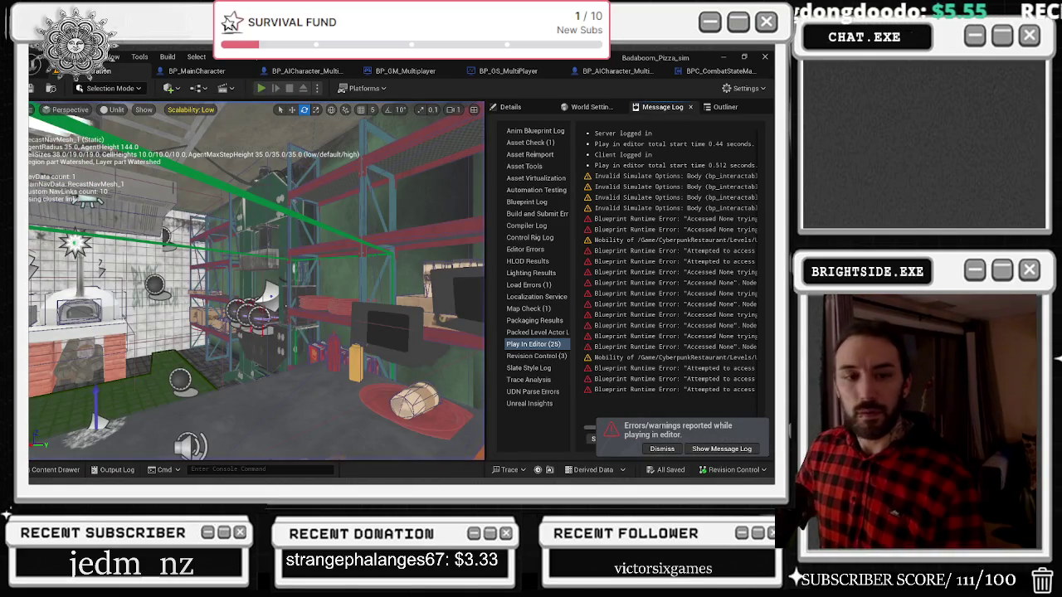
key(alt+p)
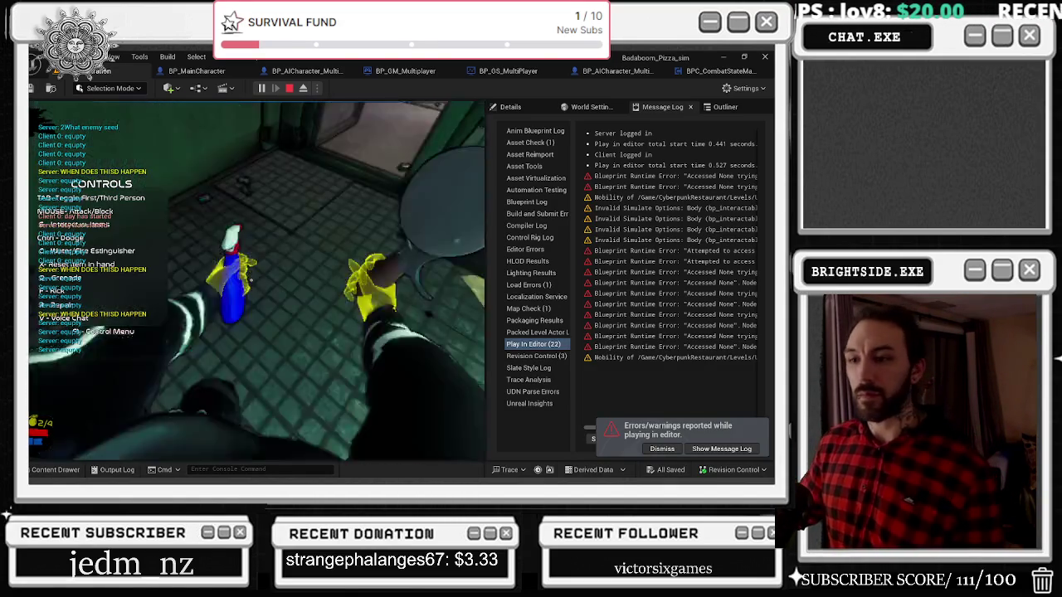
key(Escape)
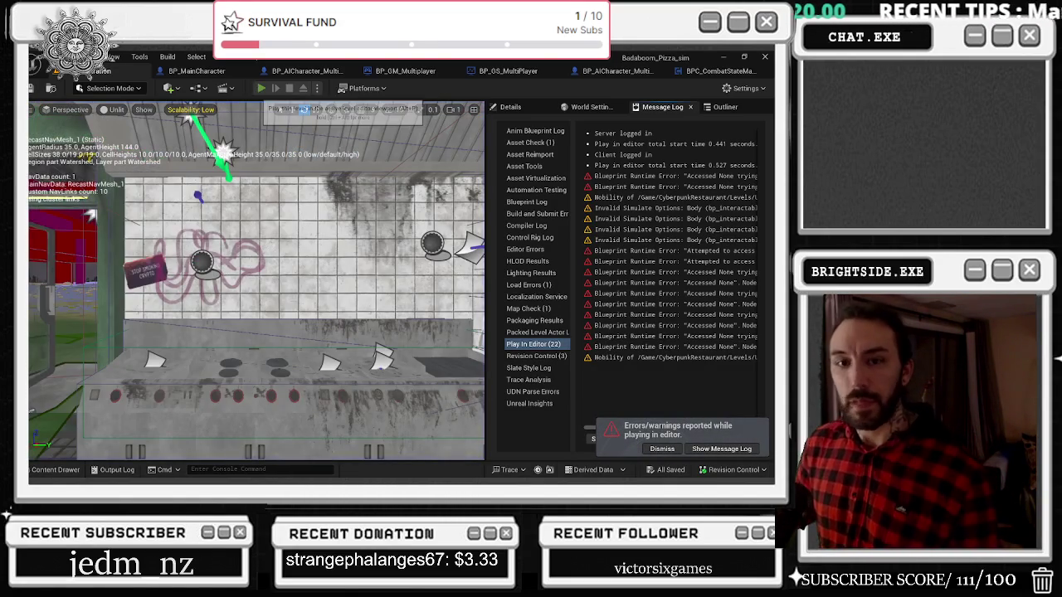
click(261, 88)
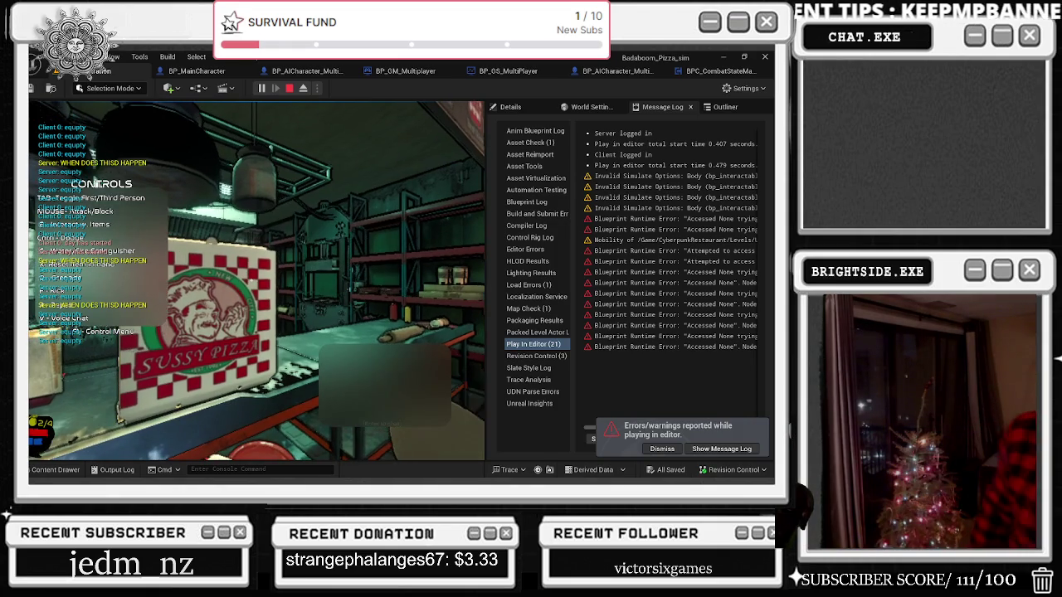
click(251, 279)
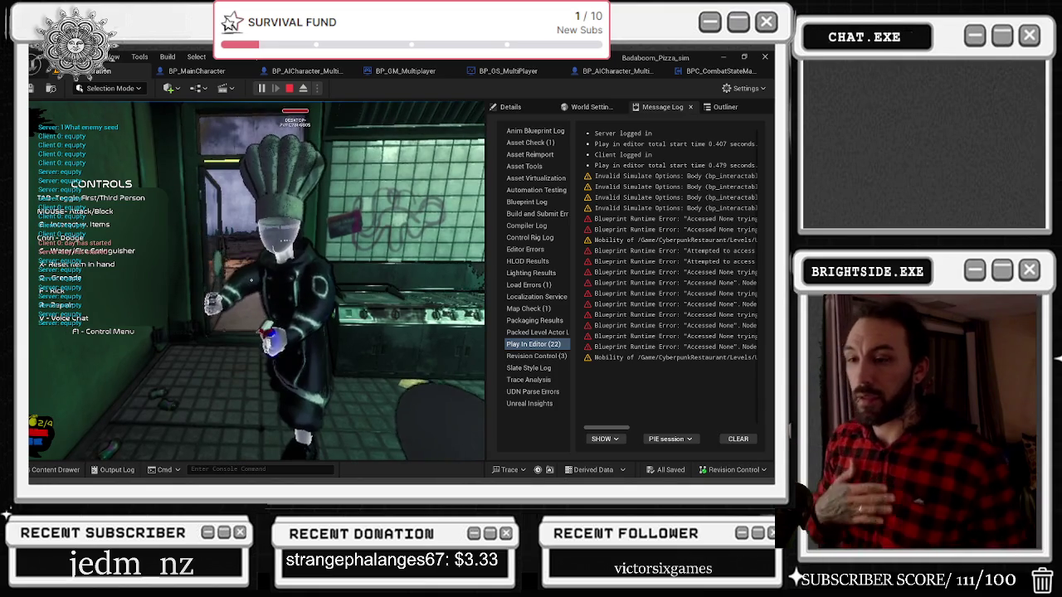
key(F1)
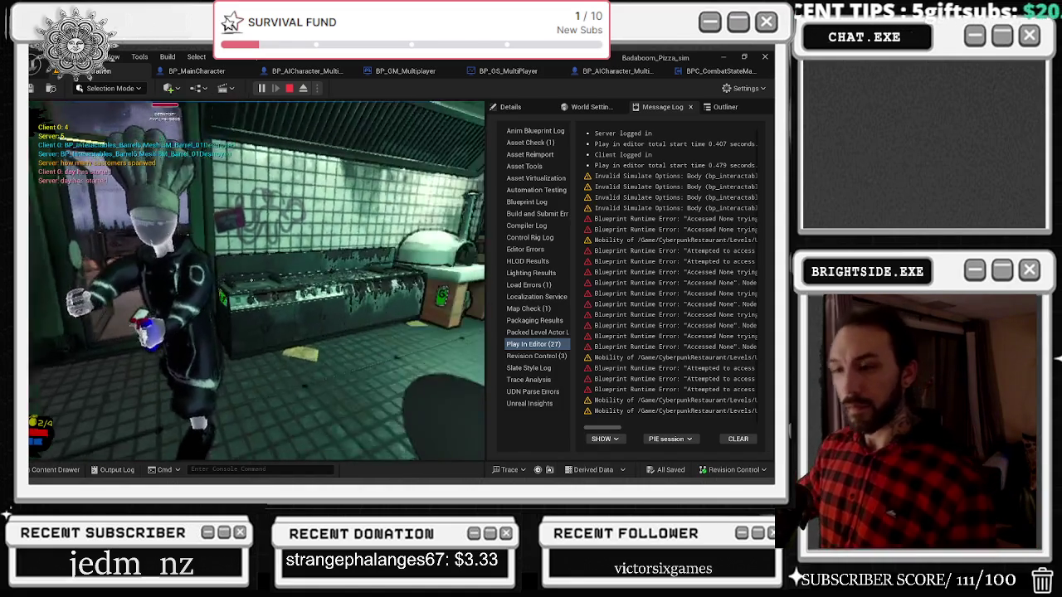
key(Escape)
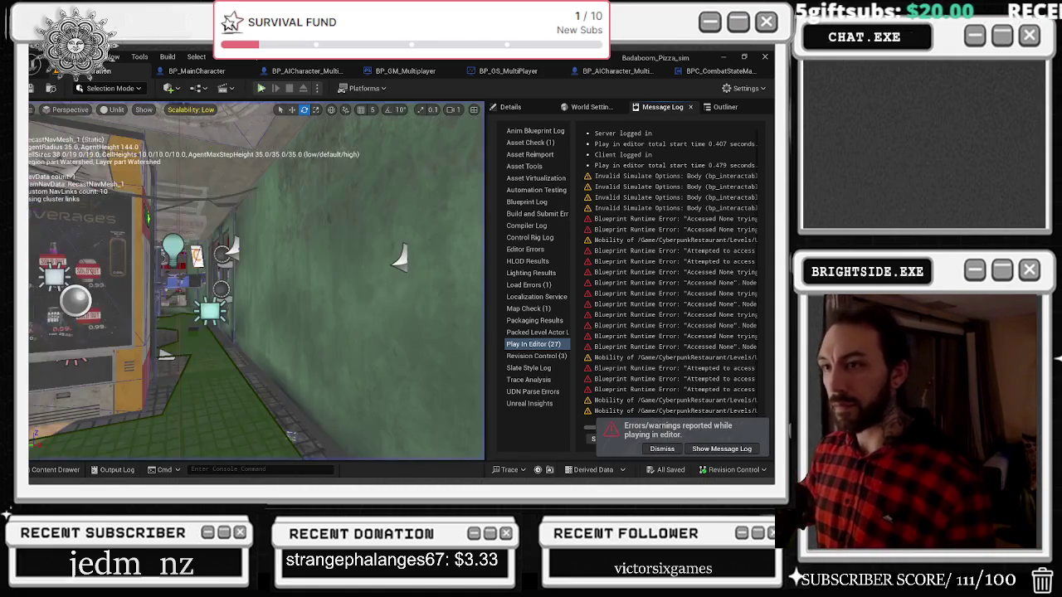
Relaunch the pizza shop game with Alt+P and Play, stop it, then start it again
key(alt+p)
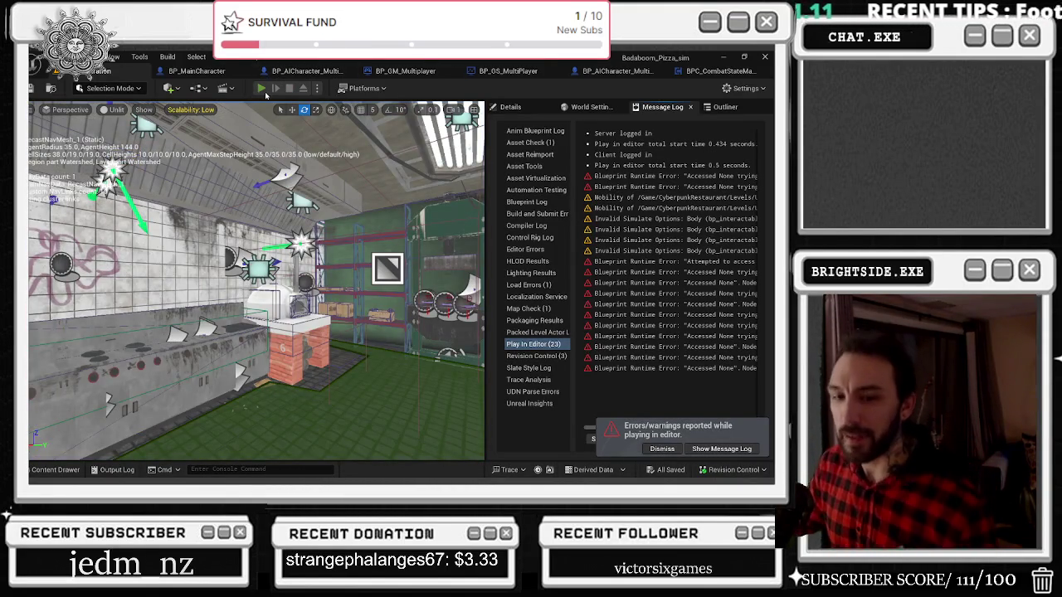
click(261, 88)
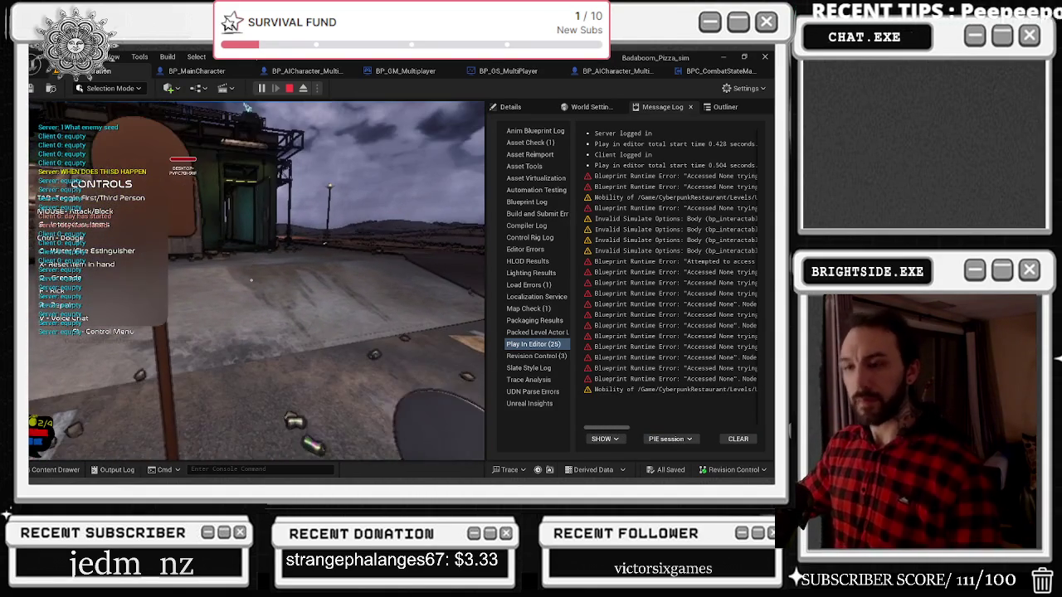
key(Escape)
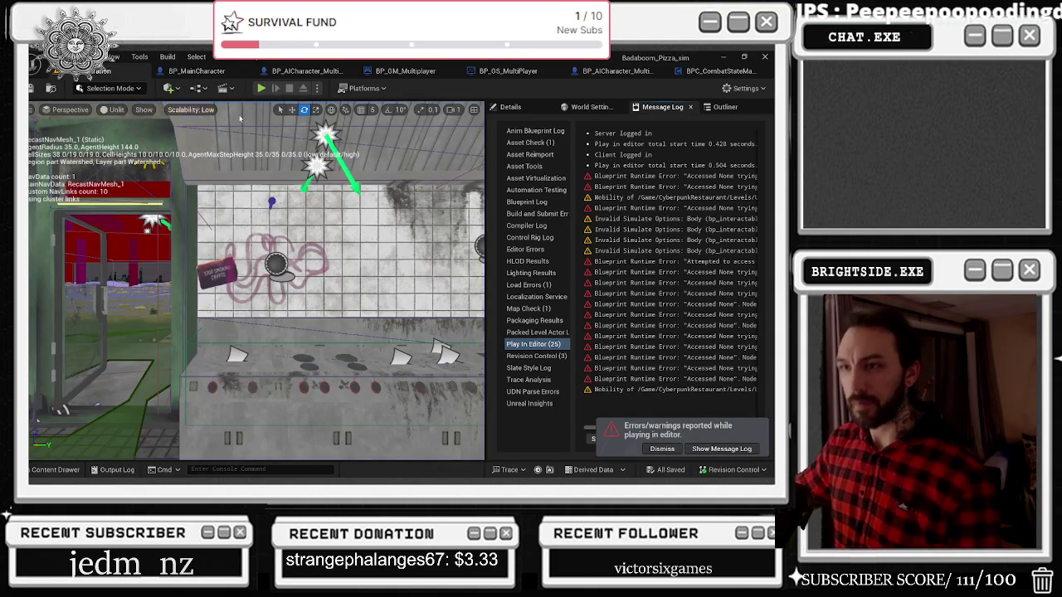
key(alt+p)
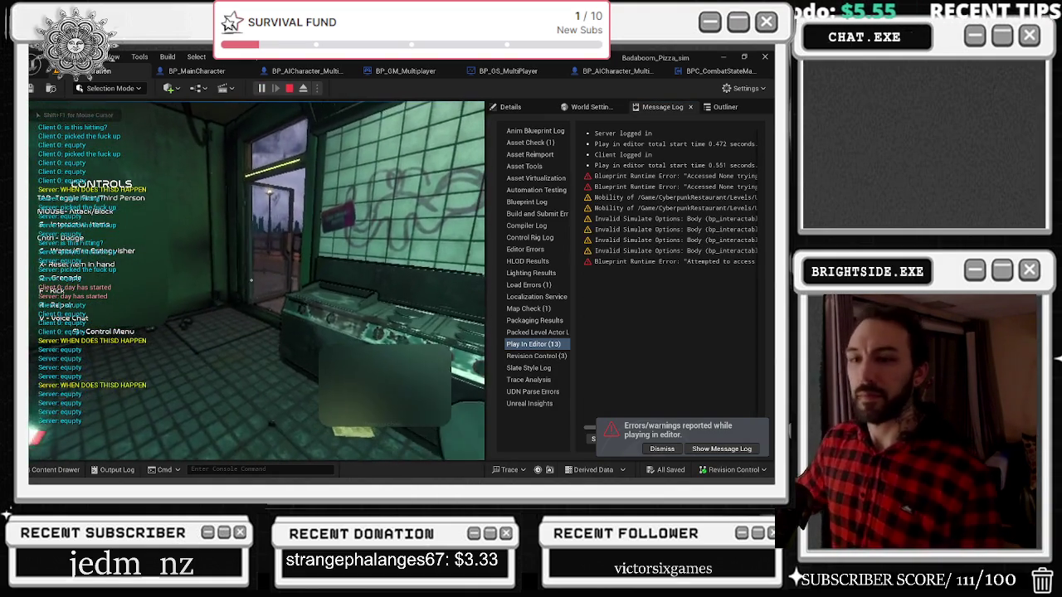
Walk the character toward the stove during play until the editor crashes
key(w)
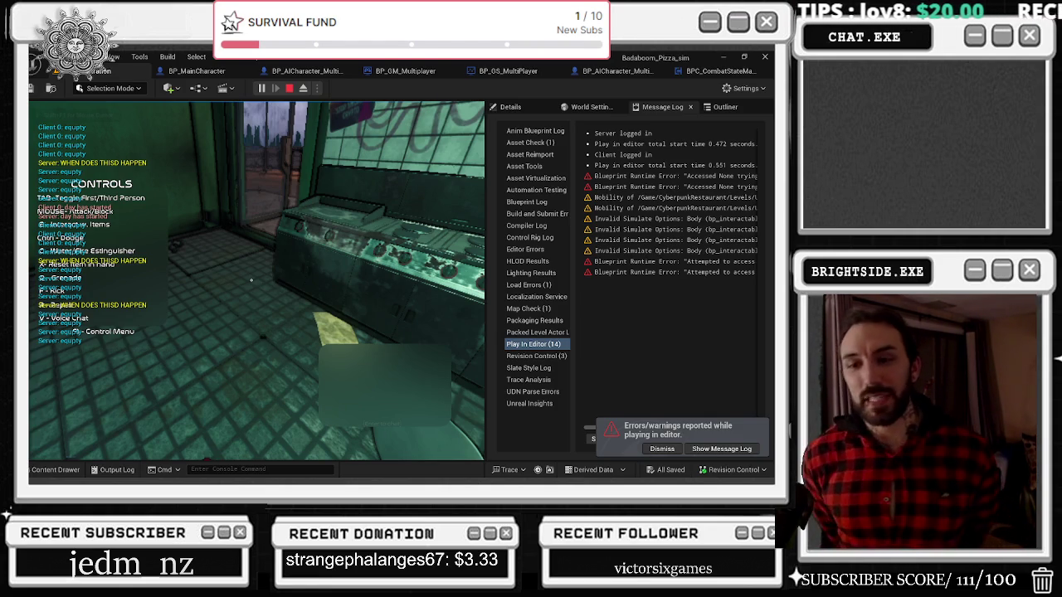
key(super+d)
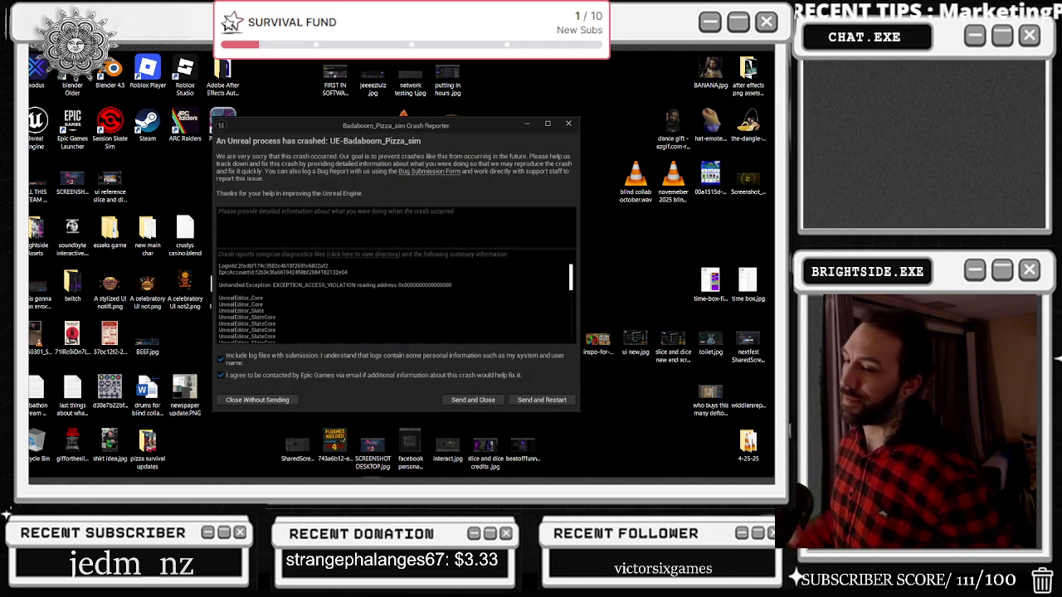
Choose Send and Restart in the Crash Reporter dialog
click(569, 399)
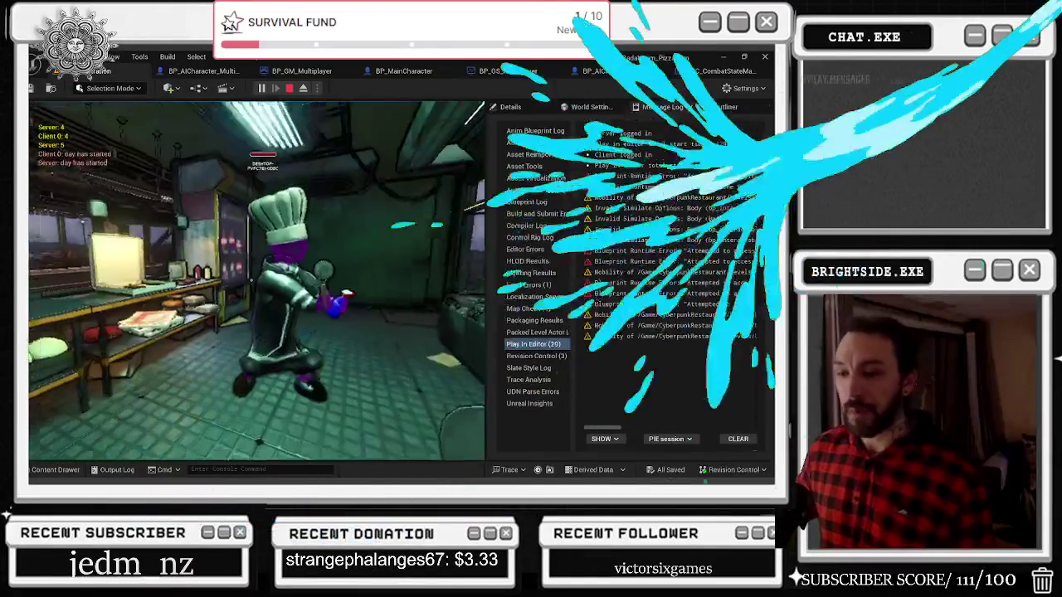
Cycle through three quick play-tests with Alt+P and Esc, ending with play stopped
key(Escape)
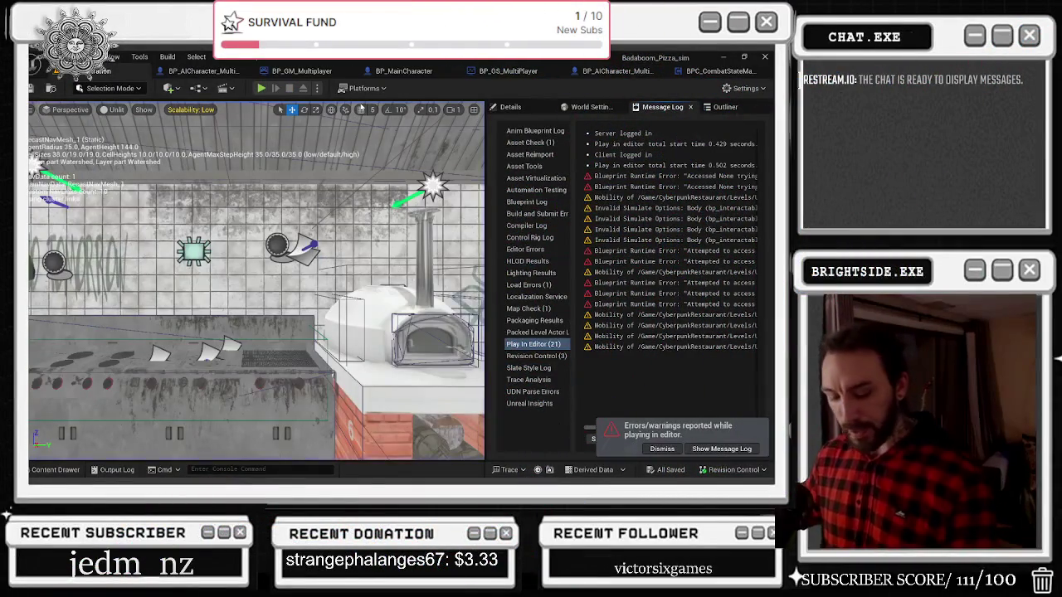
key(alt+p)
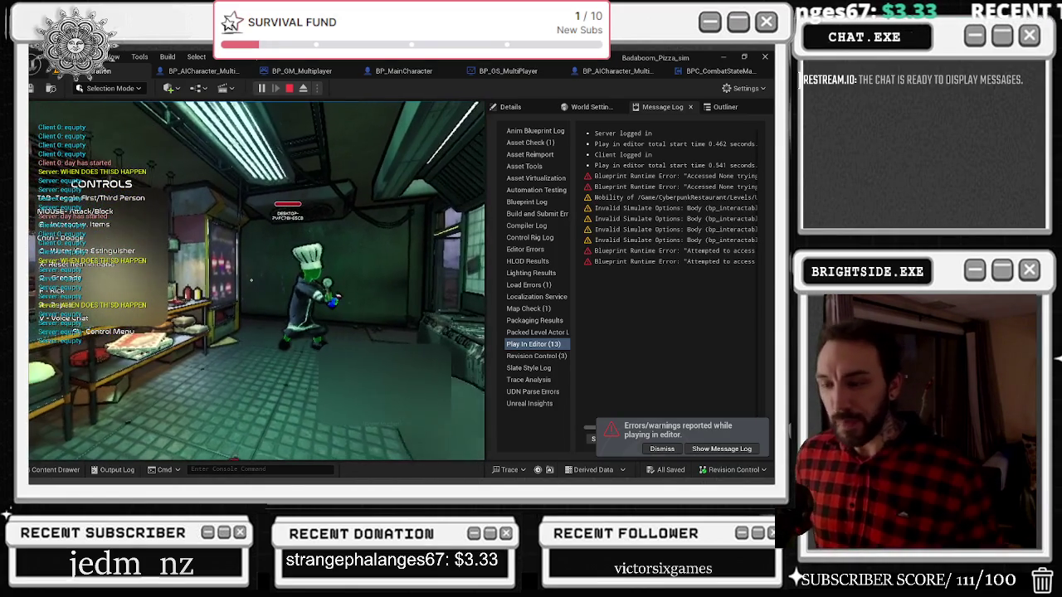
key(Escape)
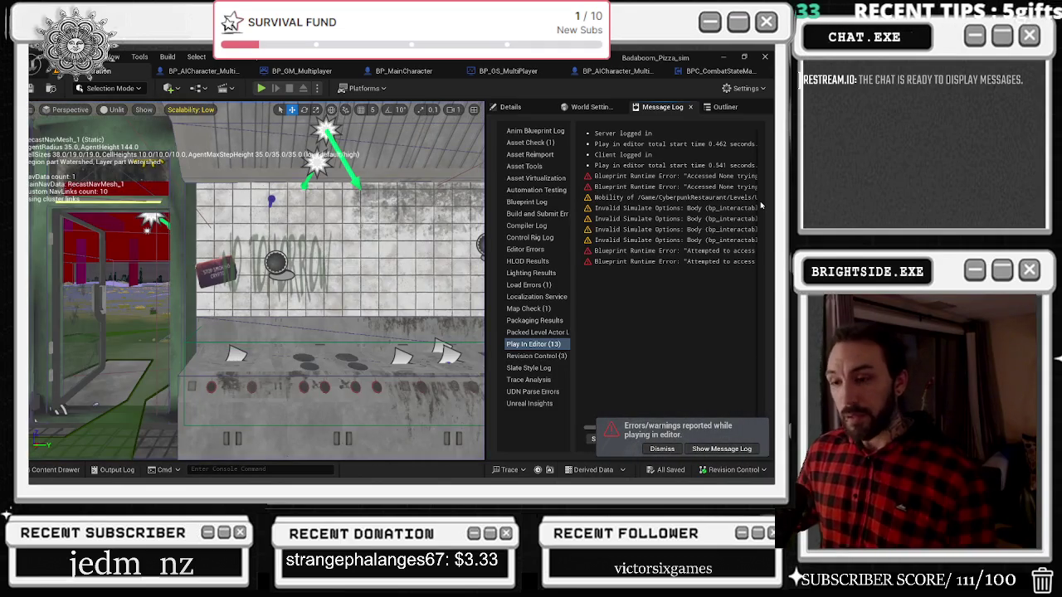
key(alt+p)
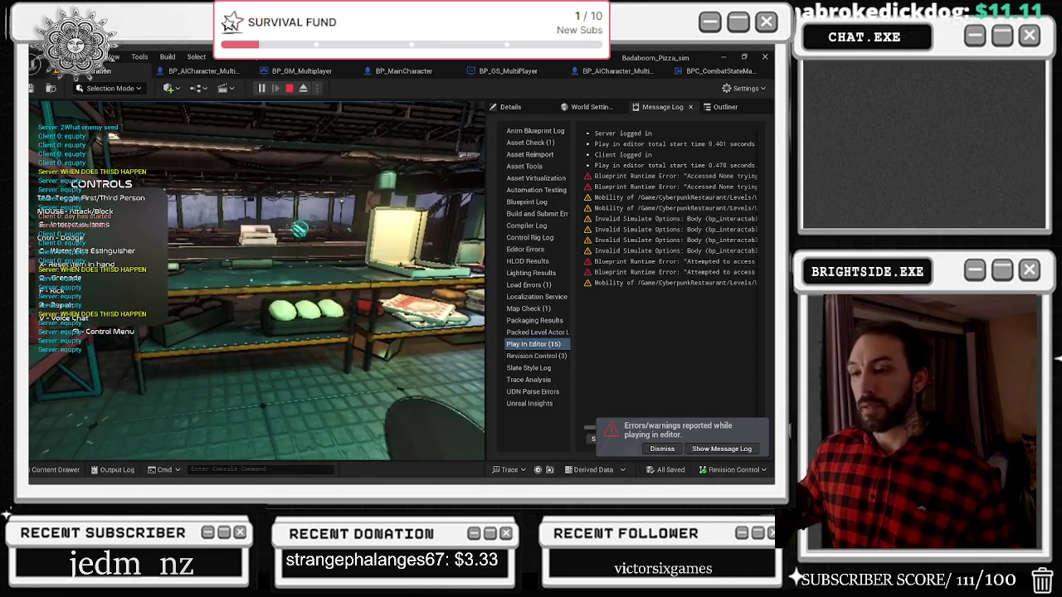
key(Escape)
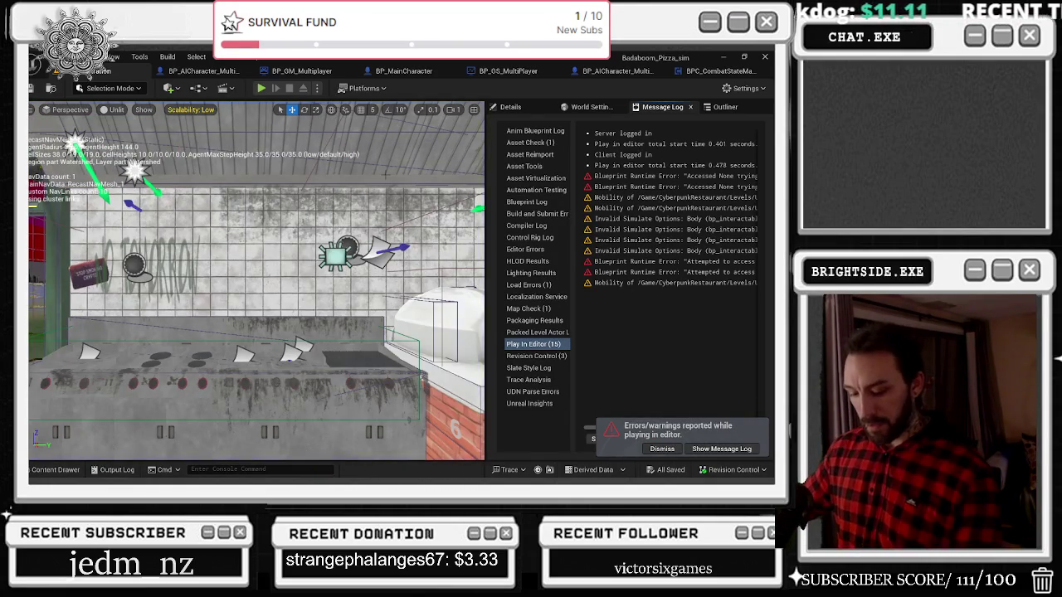
key(alt+p)
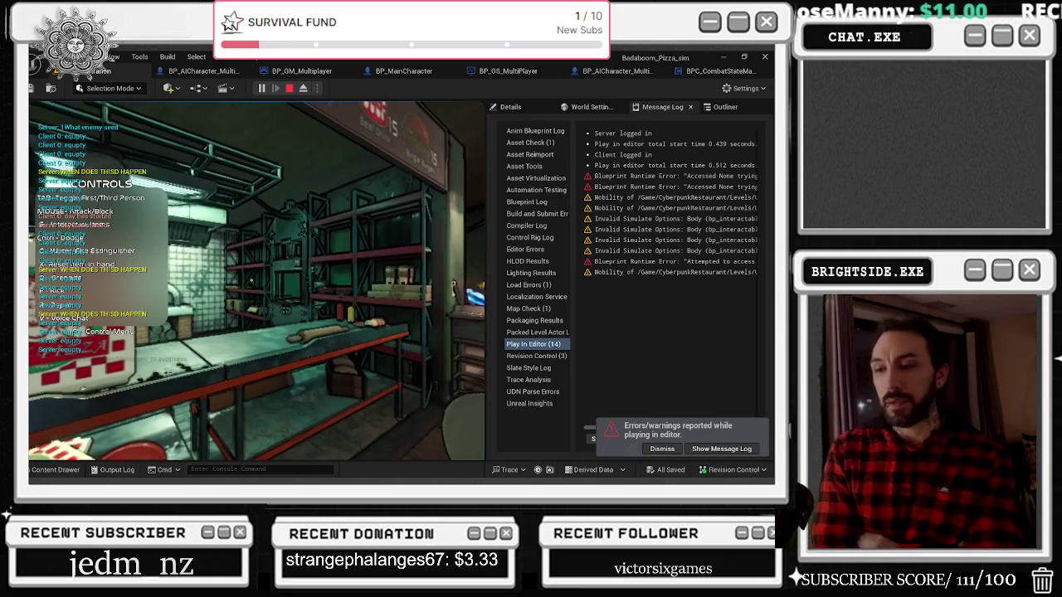
key(Escape)
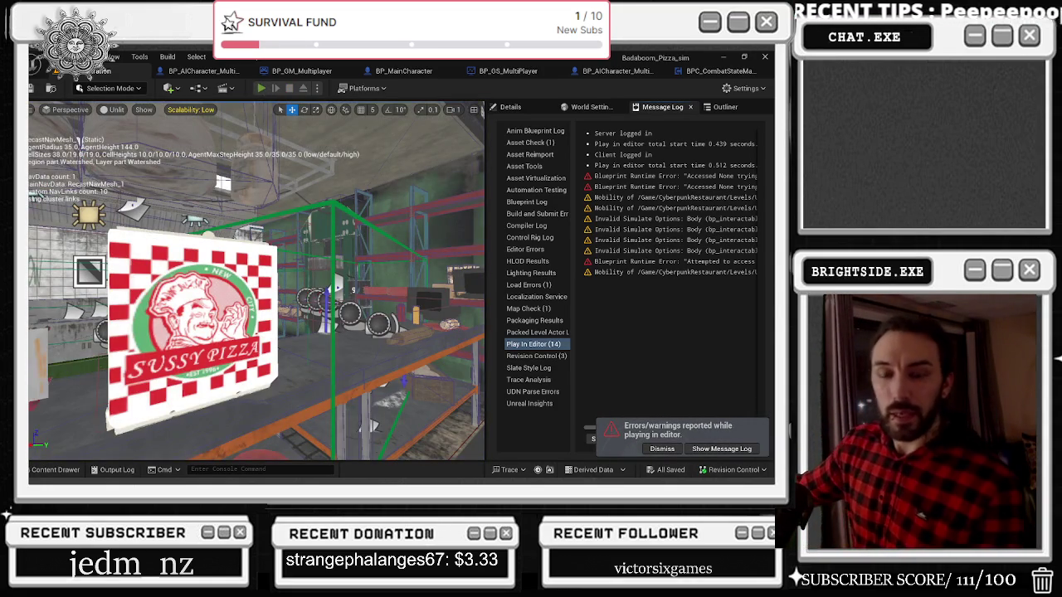
Restart the play-test, walk the player around and throw a grenade toward the street, then stop
click(261, 87)
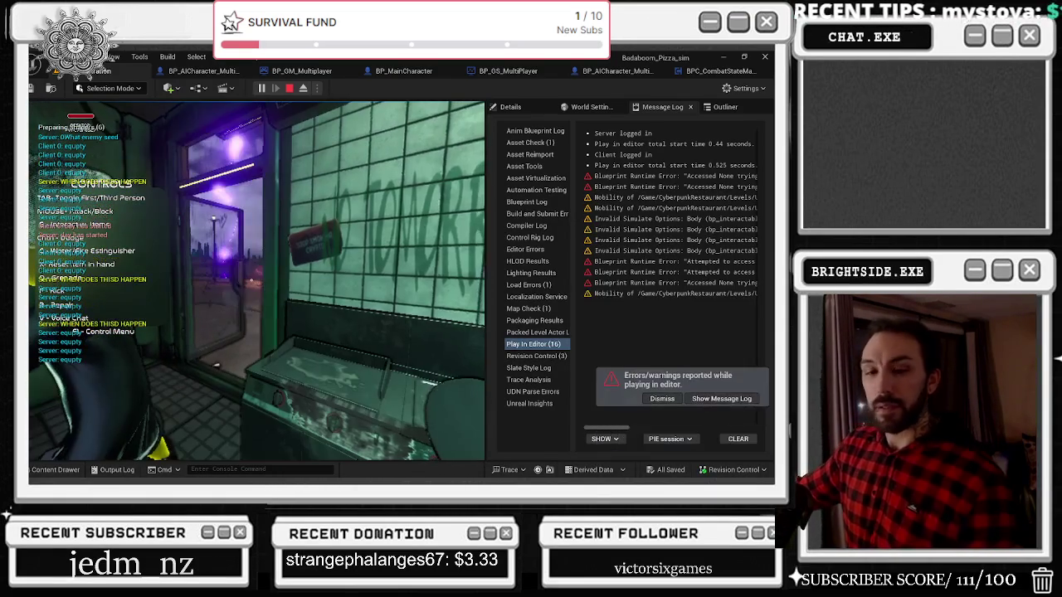
key(Escape)
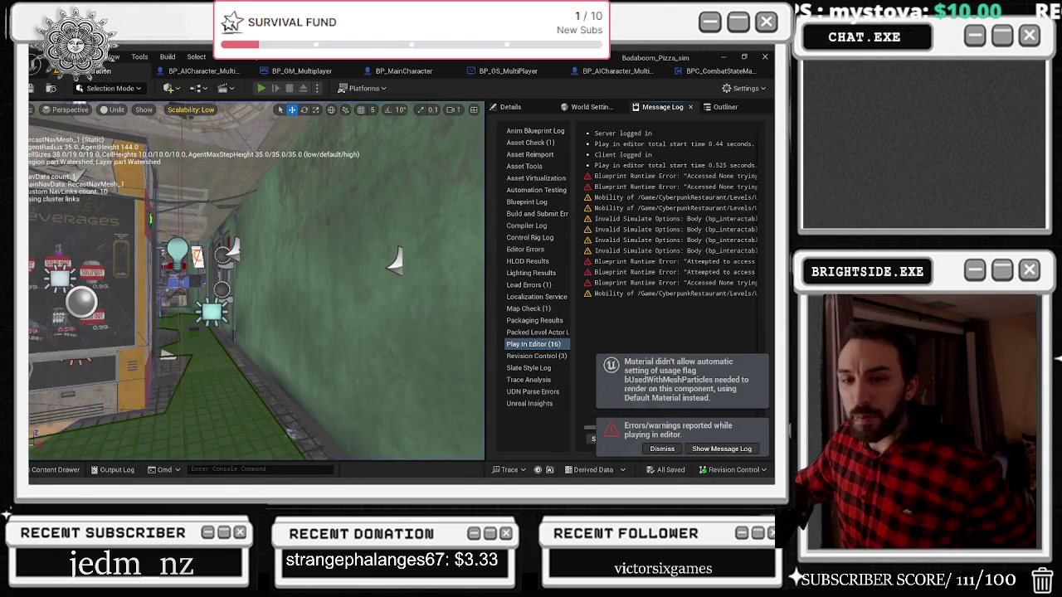
key(alt+p)
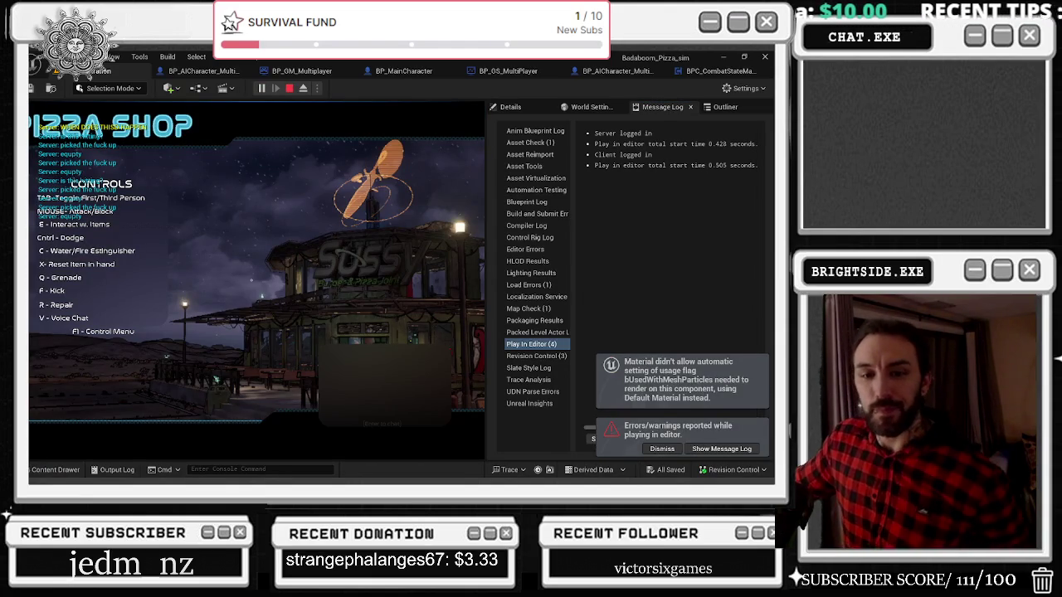
click(257, 282)
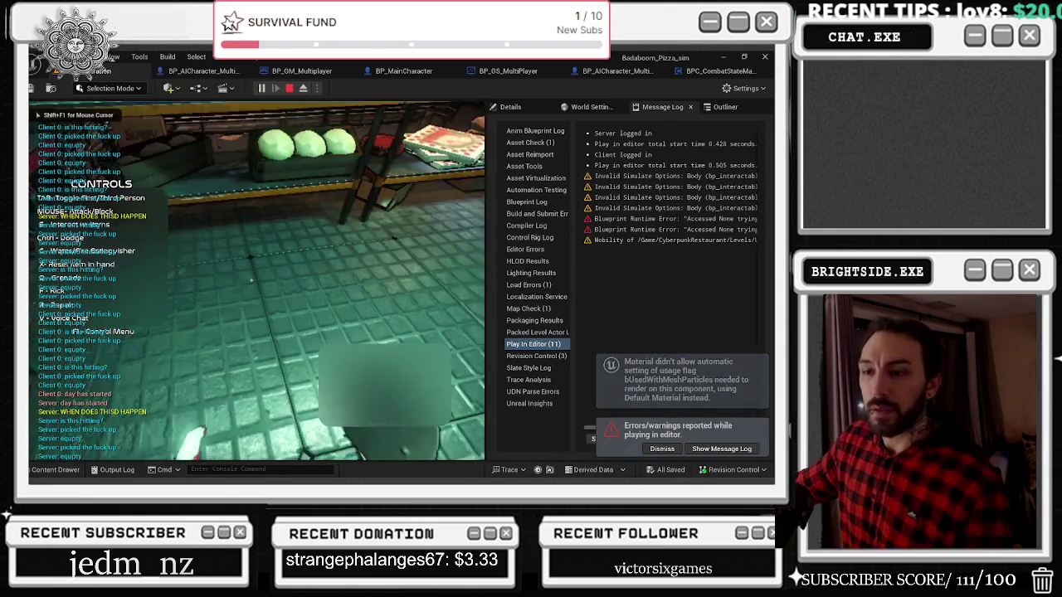
key(w)
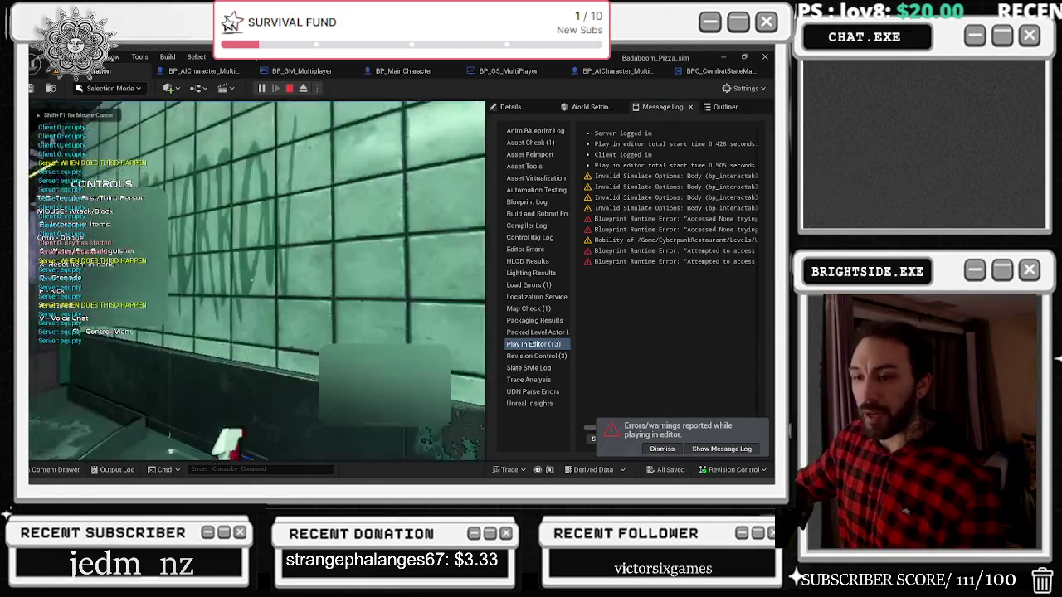
key(g)
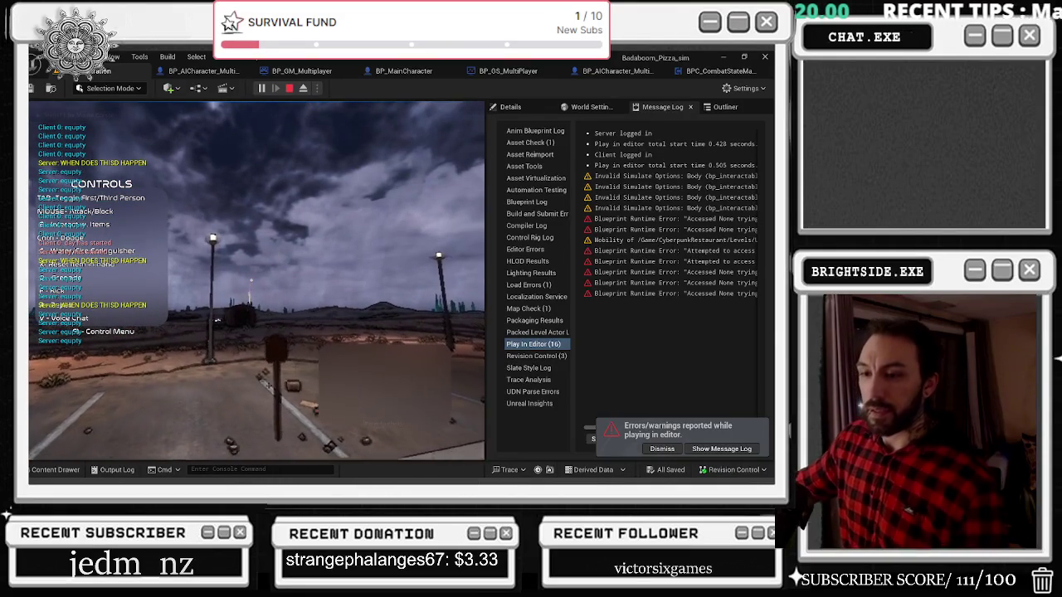
key(s)
key(w)
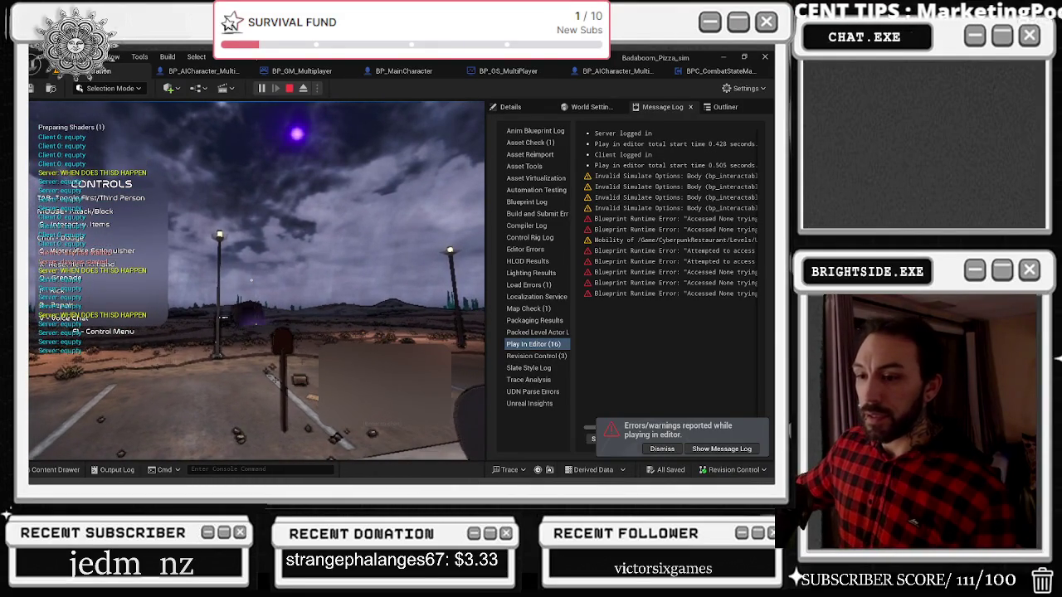
key(Escape)
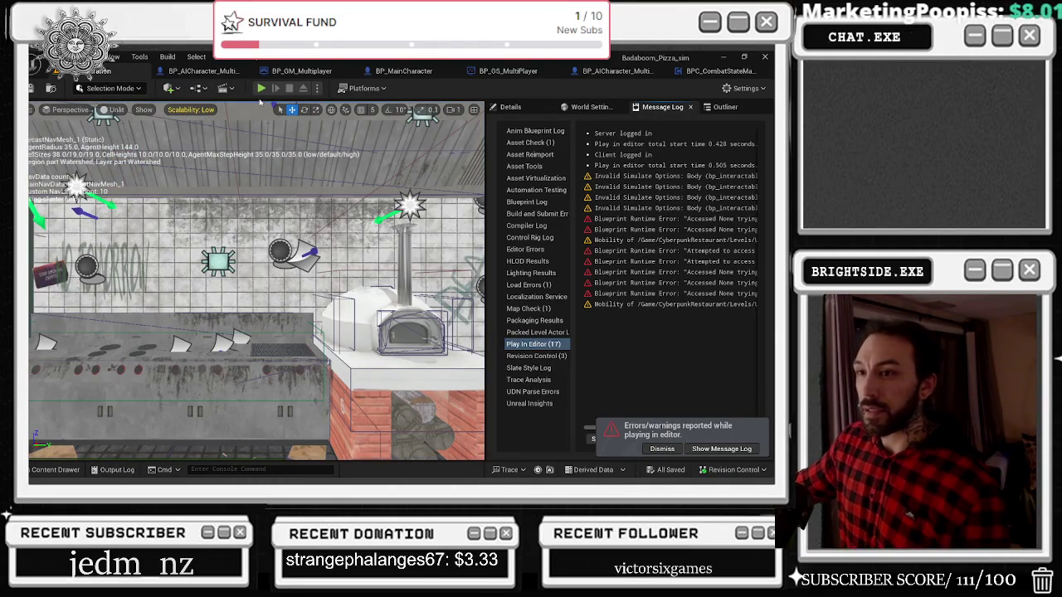
Start another session, walk out of the shop, attack twice with the held item, then end play
click(261, 89)
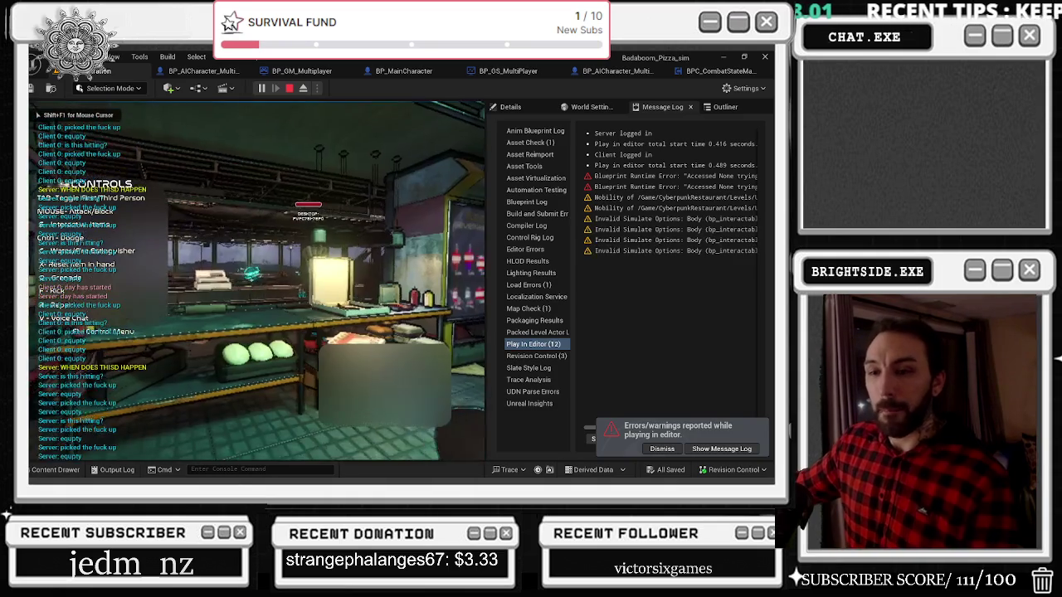
key(w)
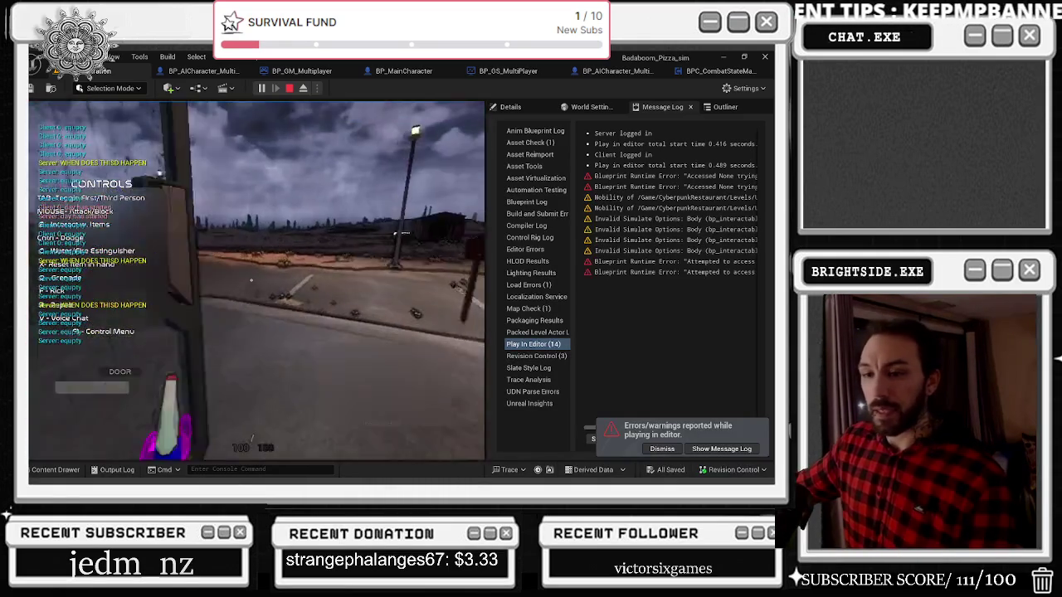
key(w)
click(251, 280)
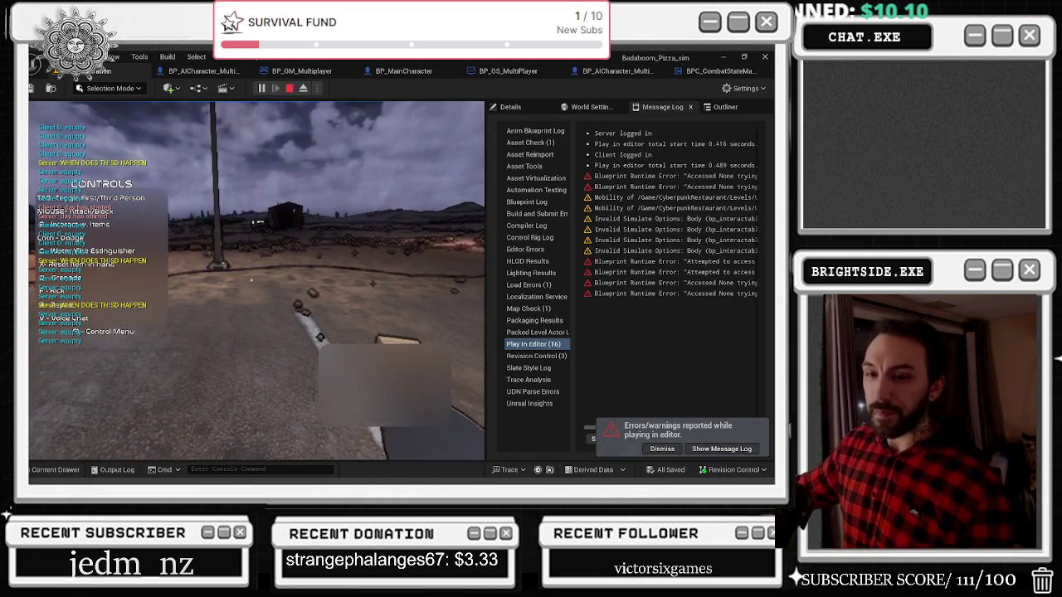
click(251, 280)
key(Escape)
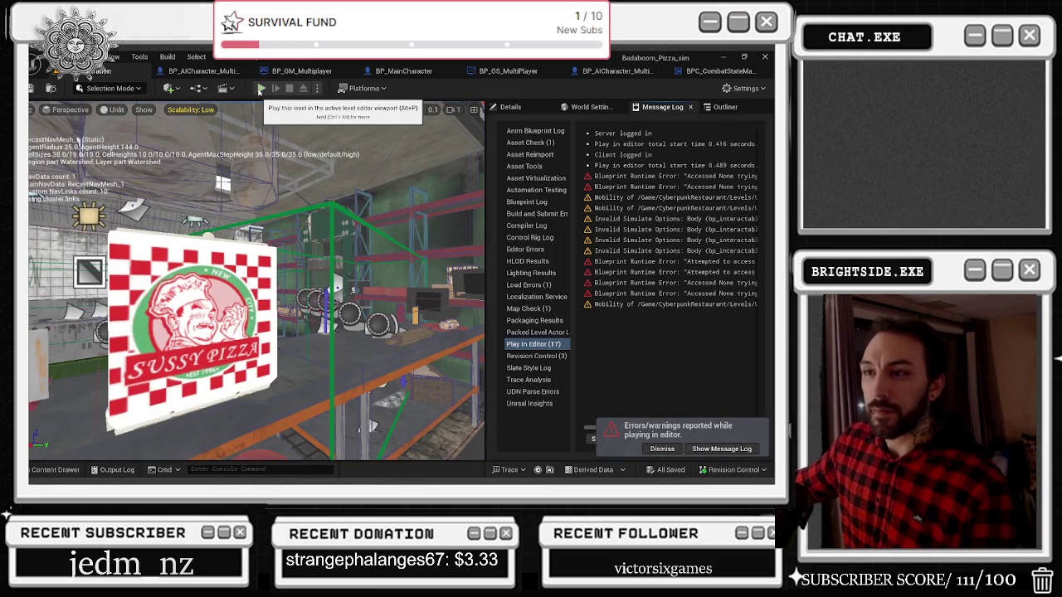
Run three quick play-tests via Play and Alt+P, stopping each with Esc
click(261, 89)
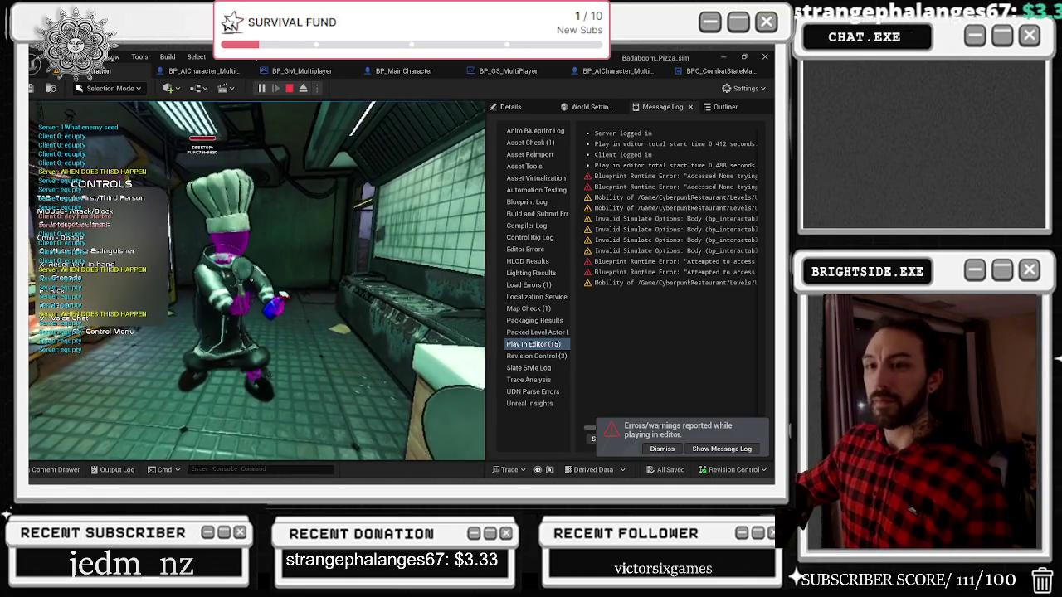
key(Escape)
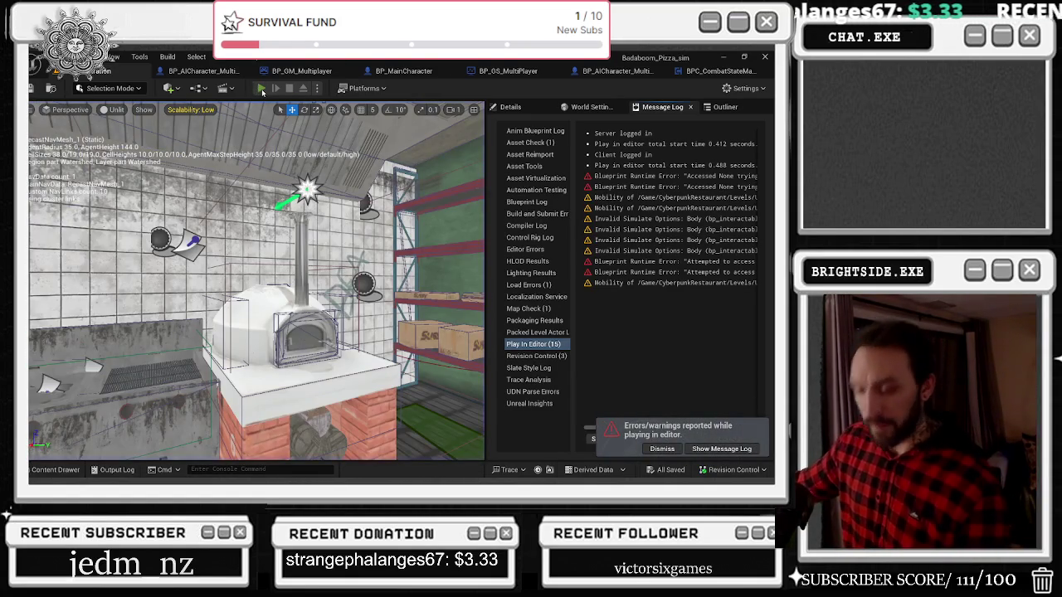
click(261, 89)
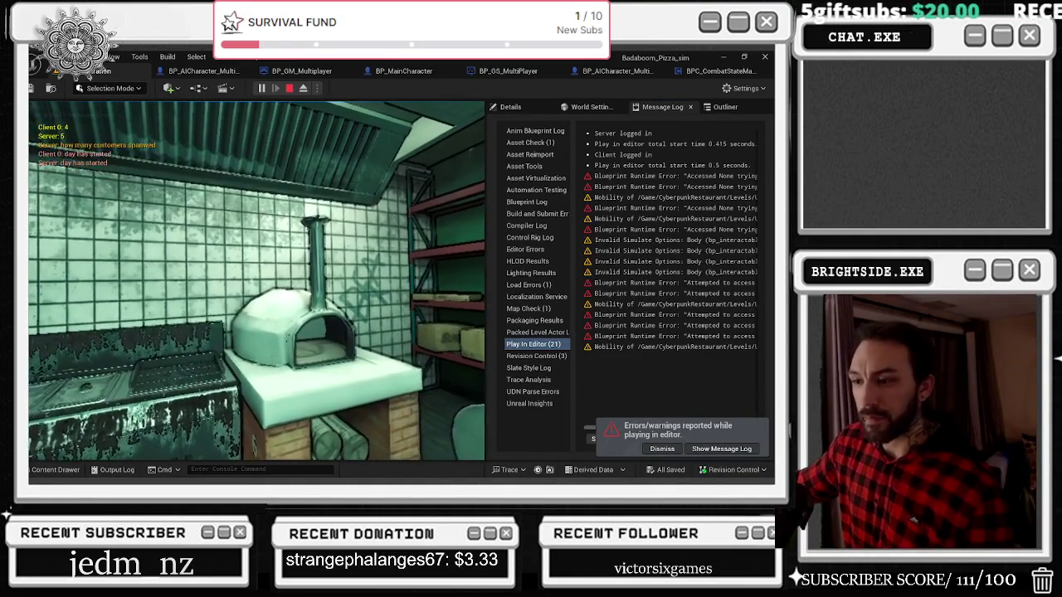
key(Escape)
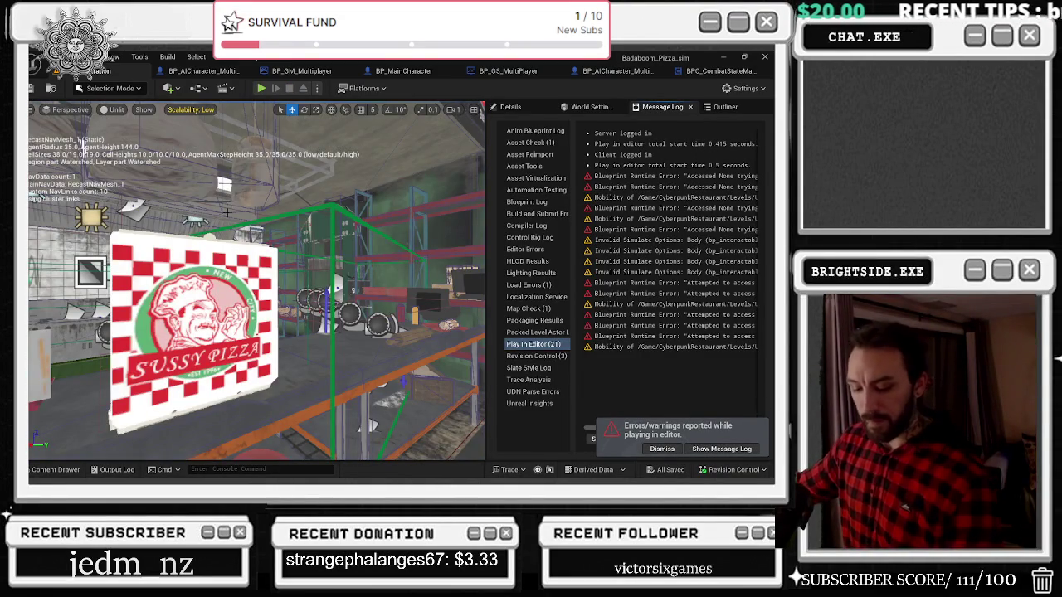
key(alt+p)
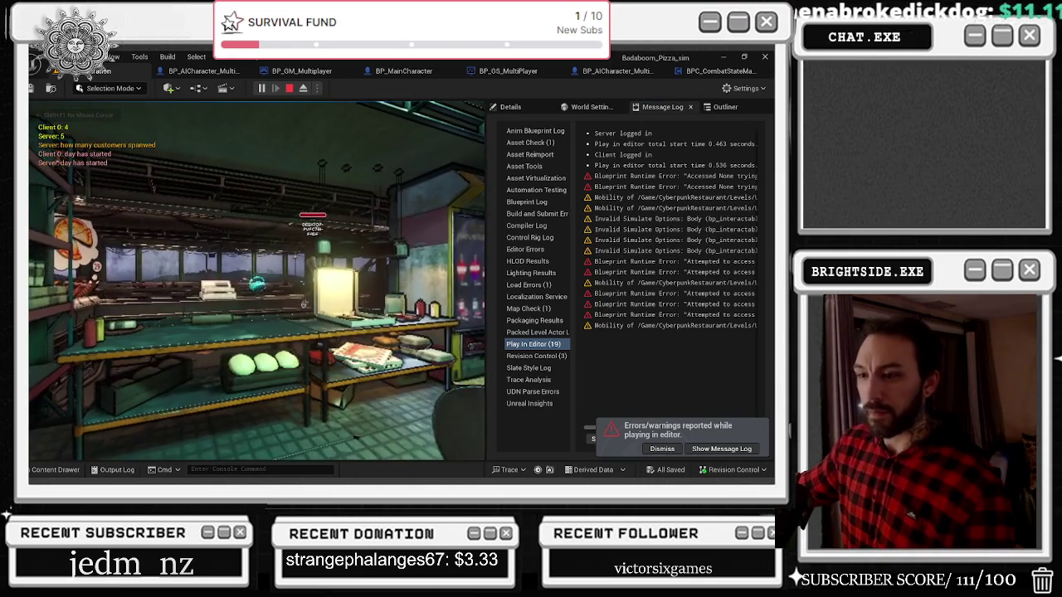
key(Escape)
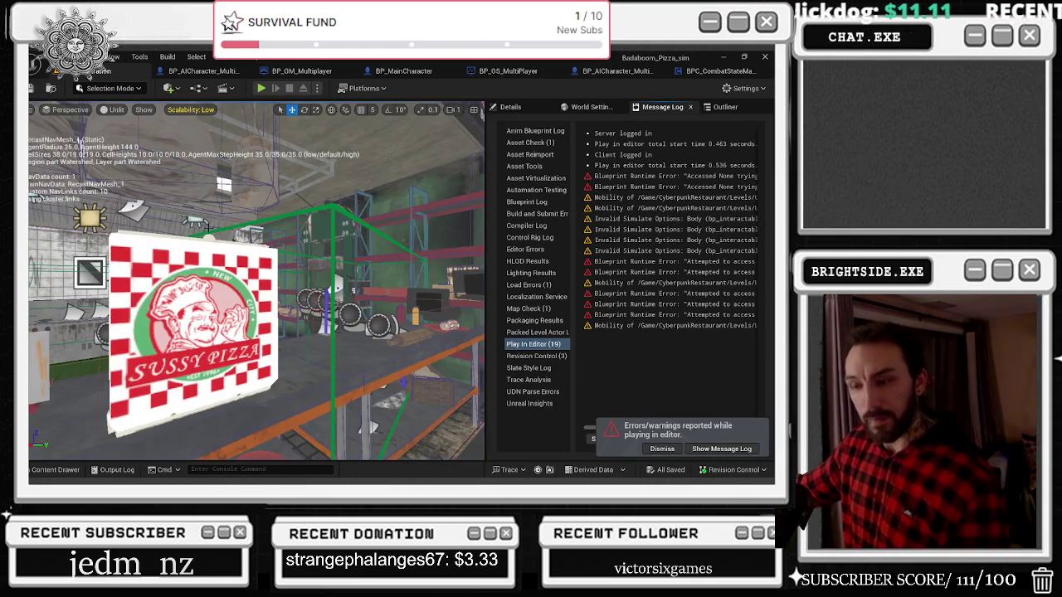
Run three quick play-in-editor sessions, looking down at the tiled floor in one
key(alt+p)
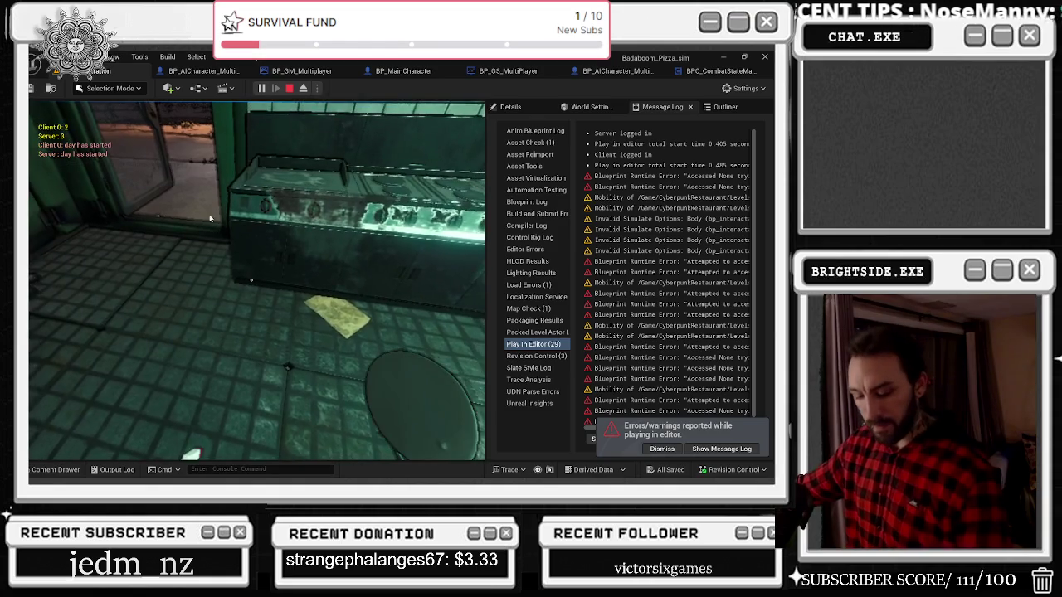
key(Escape)
key(alt+p)
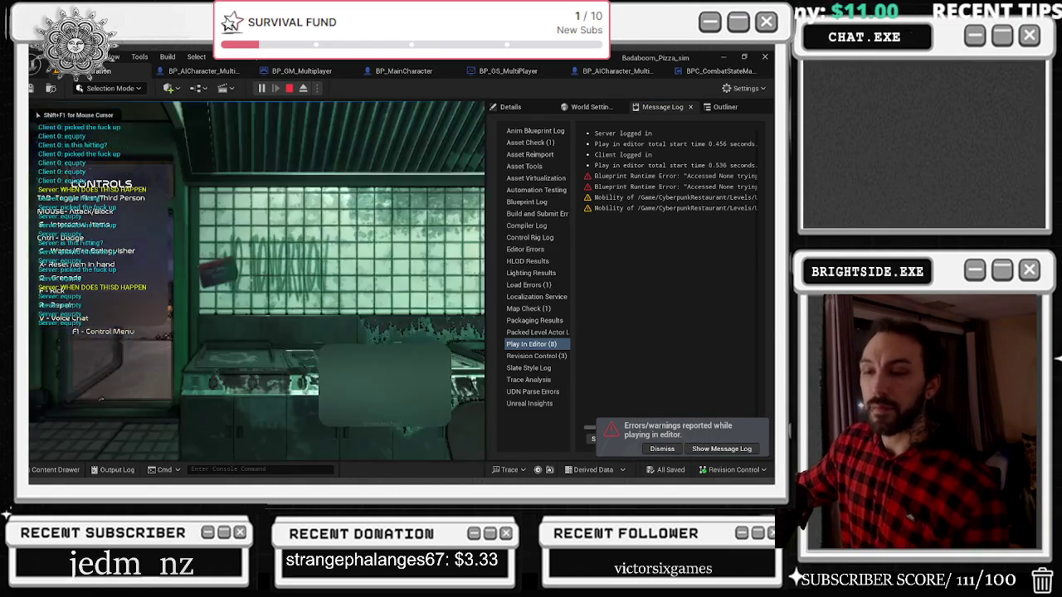
key(w)
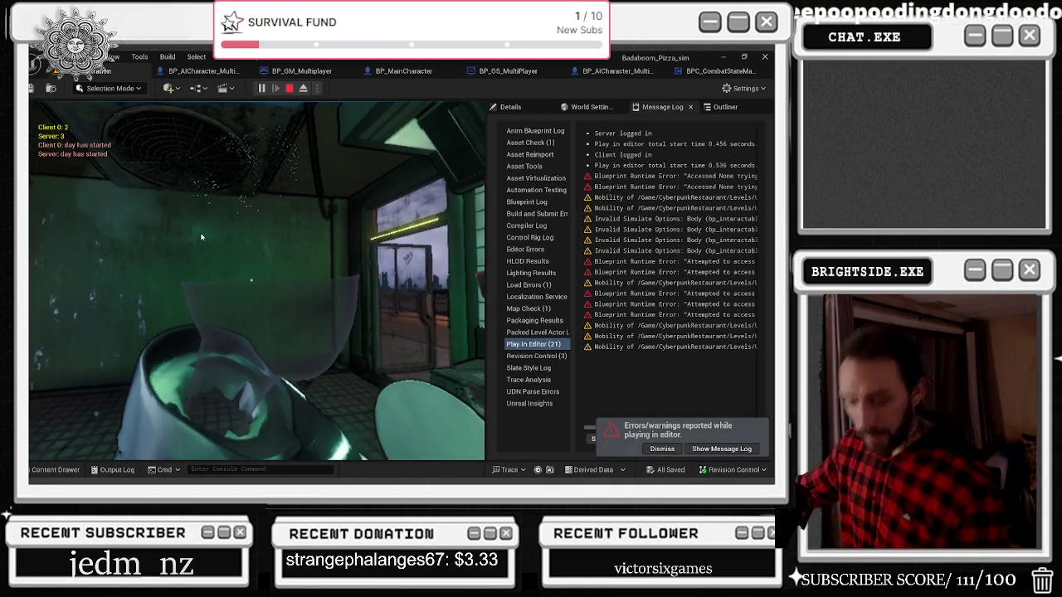
key(Escape)
key(alt+p)
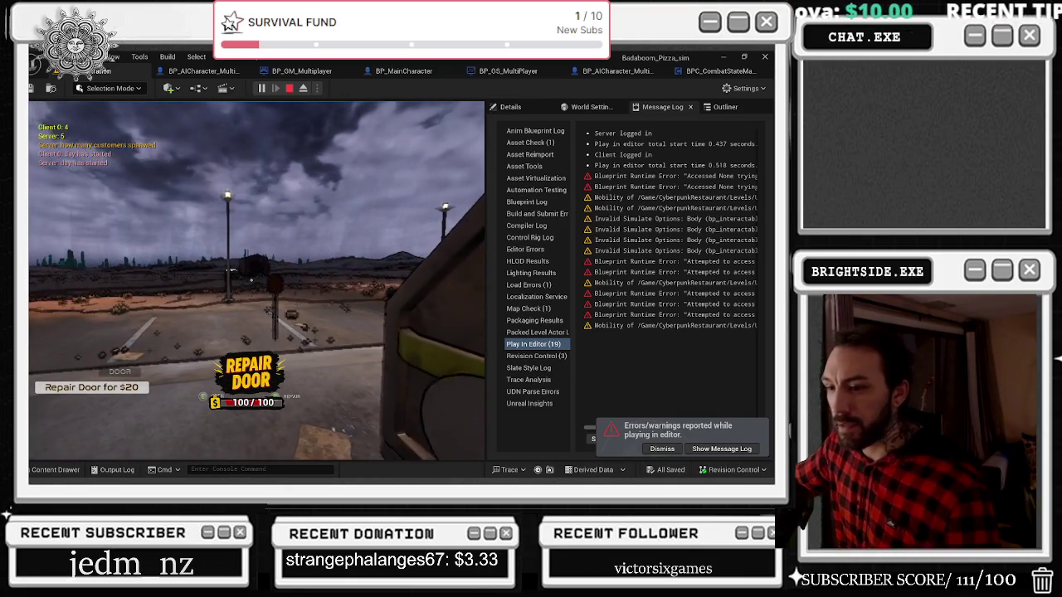
key(Escape)
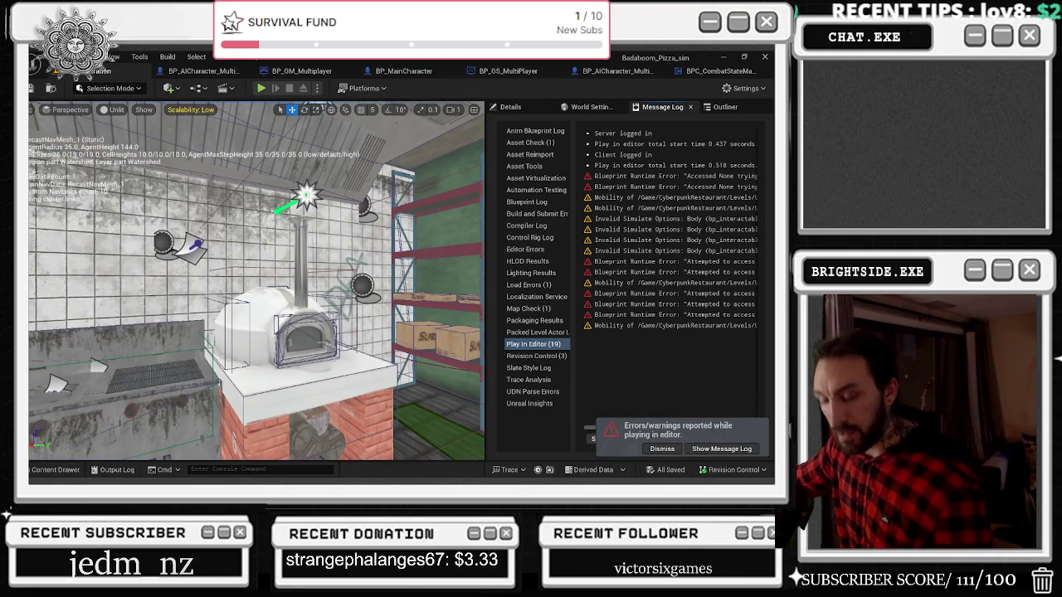
Start another play session and lift the round table with the E interact key
key(alt+p)
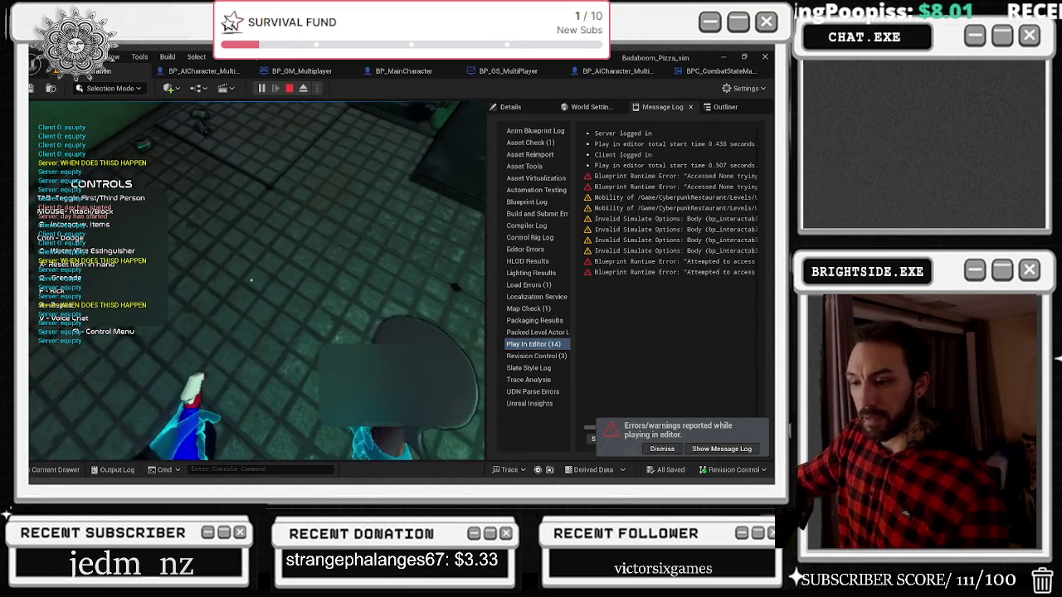
key(e)
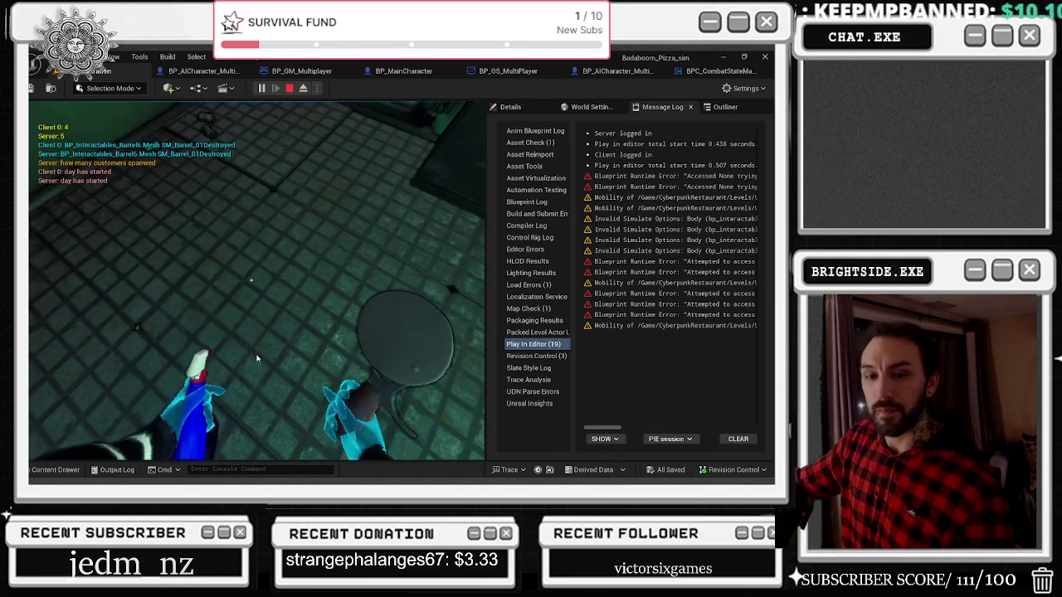
key(Escape)
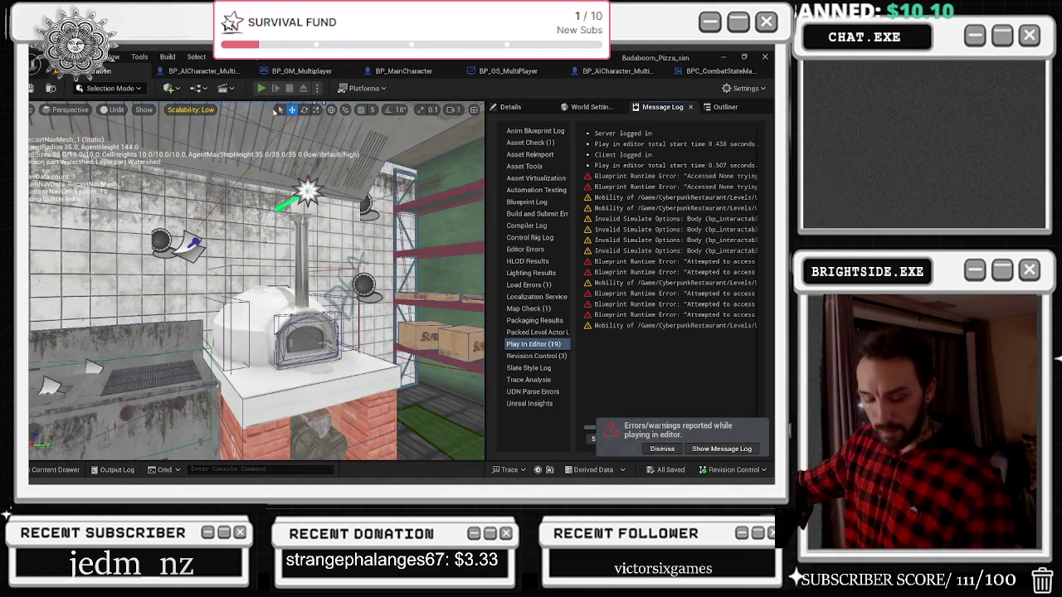
Play-test twice more, then move the editor camera to face the tiled wall and counter
click(261, 88)
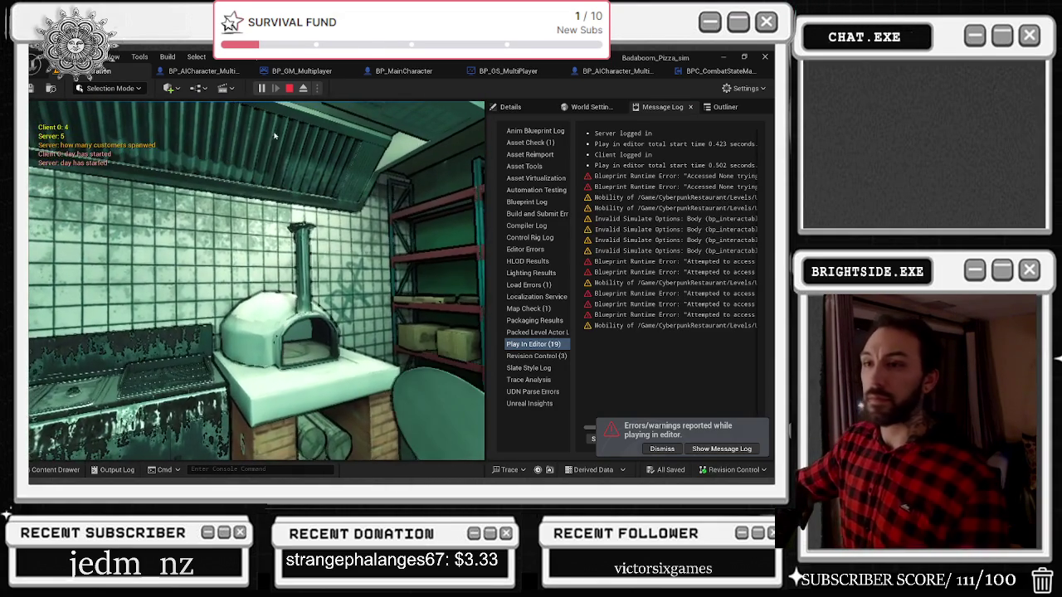
key(Escape)
click(260, 88)
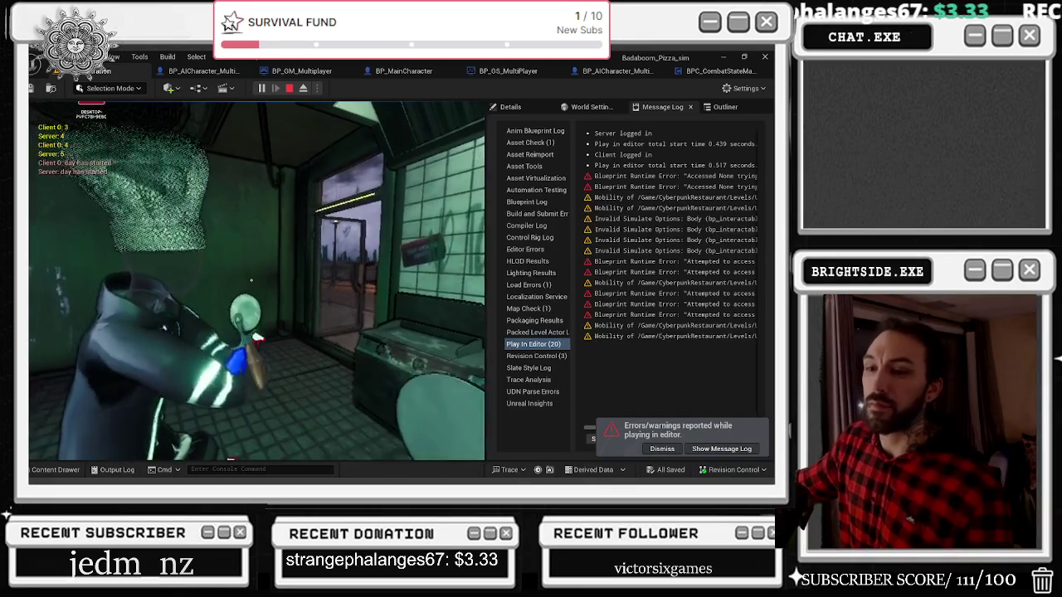
key(Escape)
drag(352, 291, 273, 265)
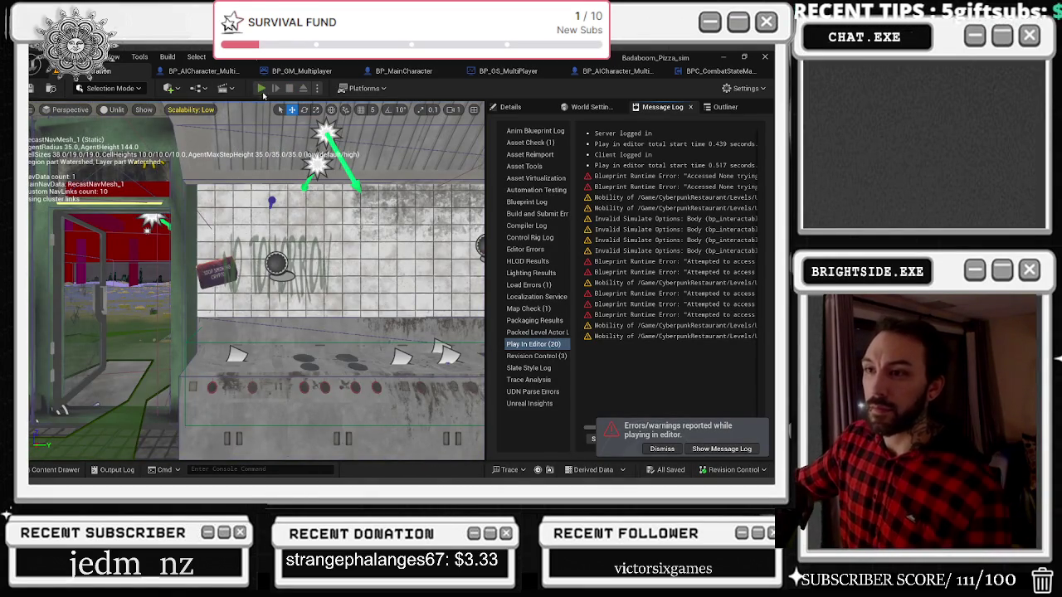
Start and stop about seven back-to-back play sessions using Play and Alt+P, ending each with Esc
click(260, 88)
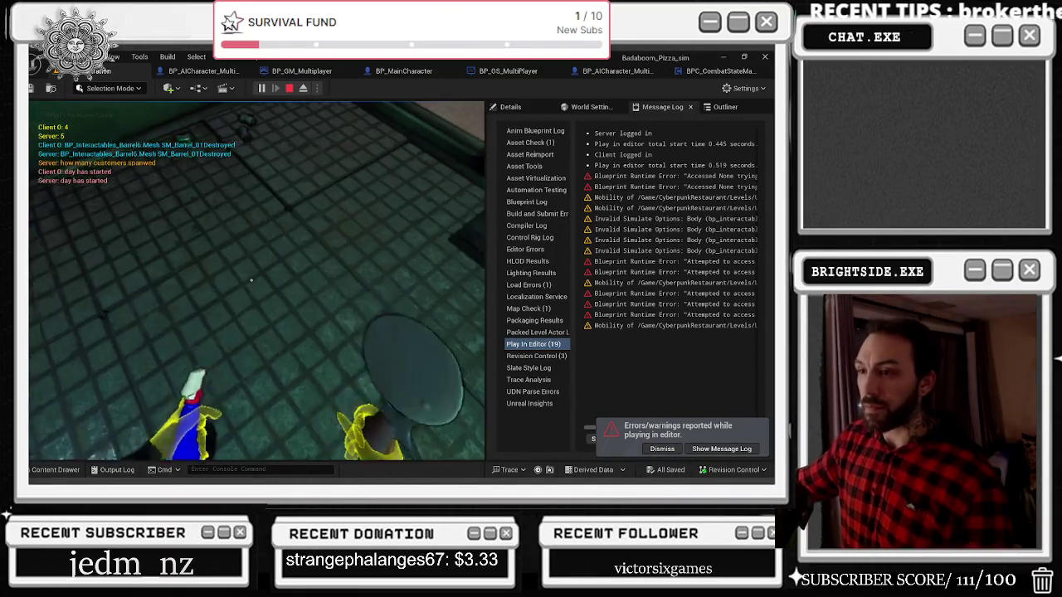
key(Escape)
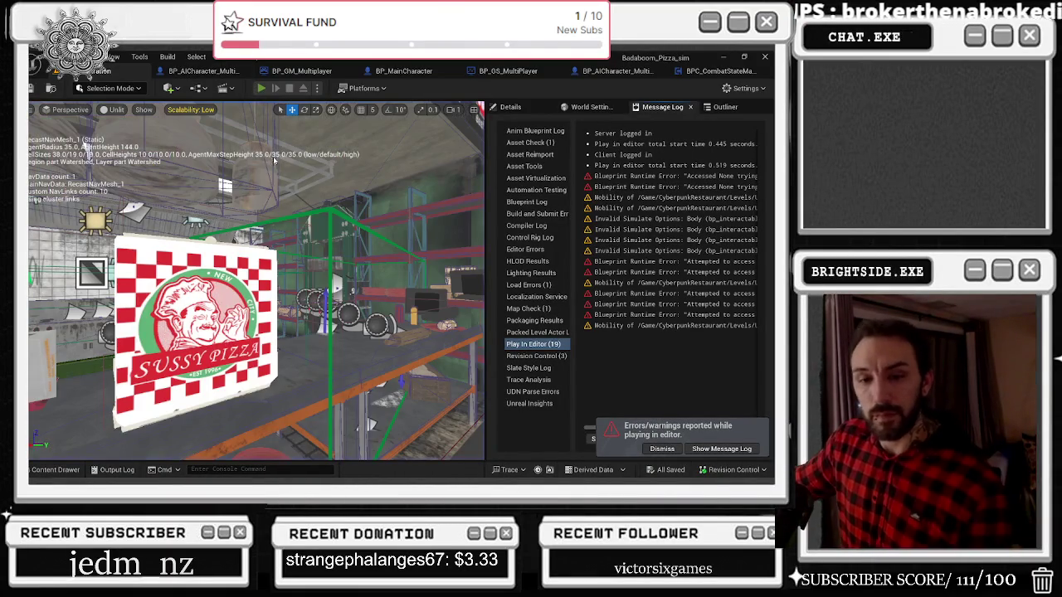
key(alt+p)
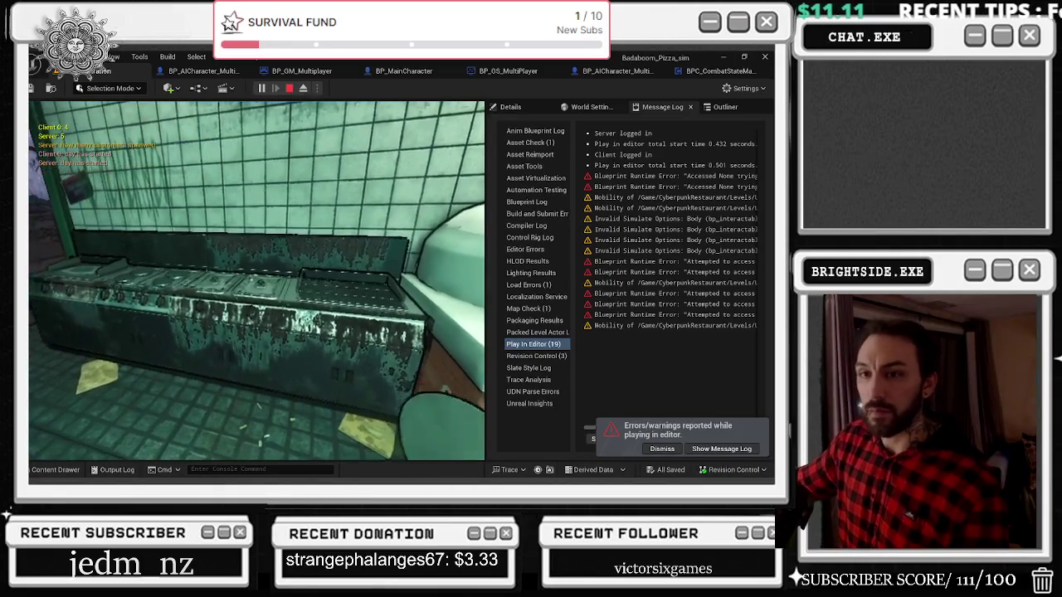
key(Escape)
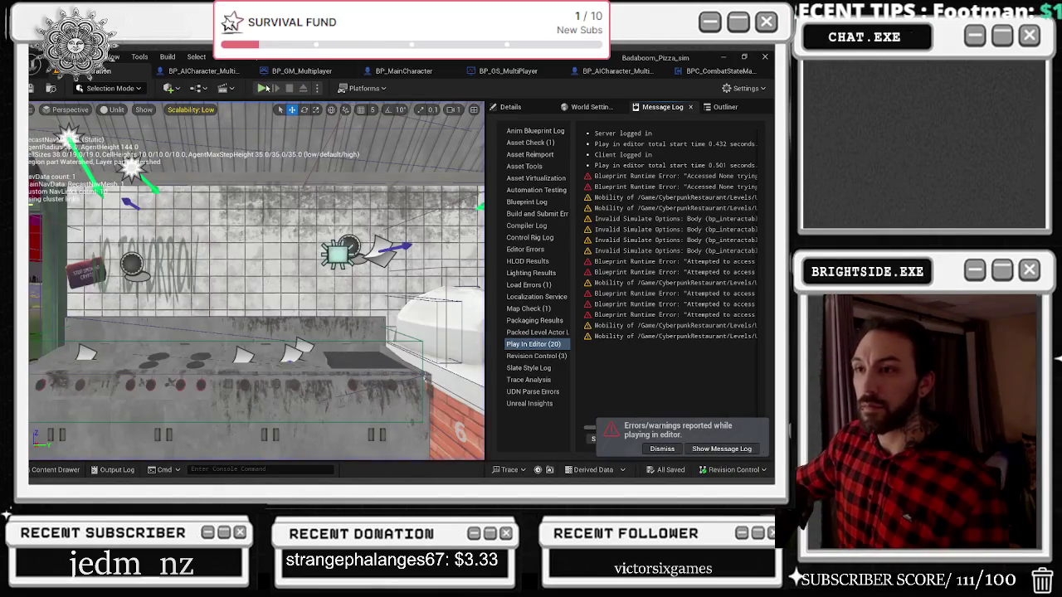
click(260, 88)
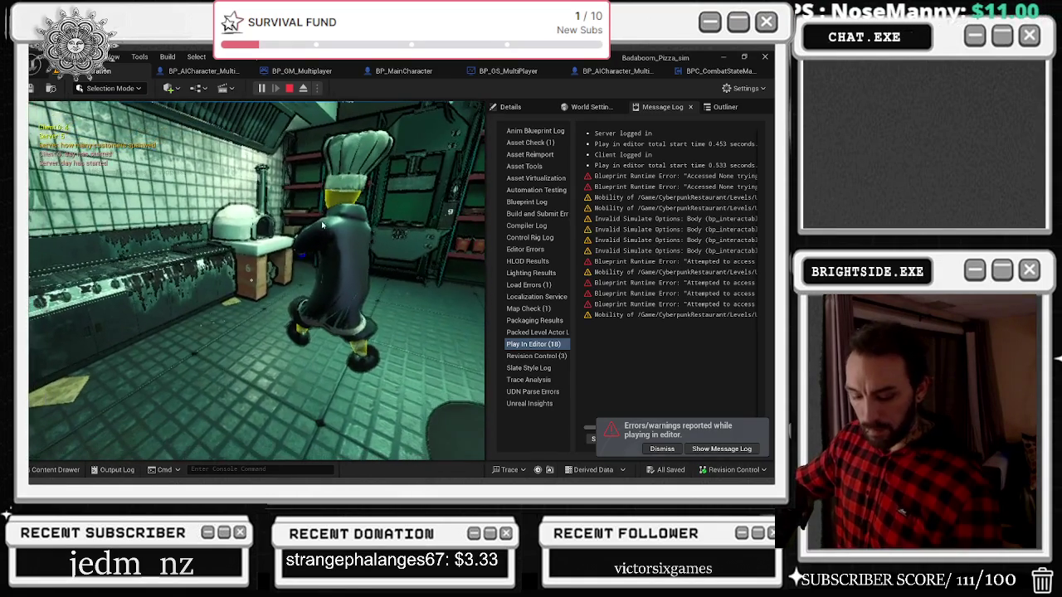
key(Escape)
key(alt+p)
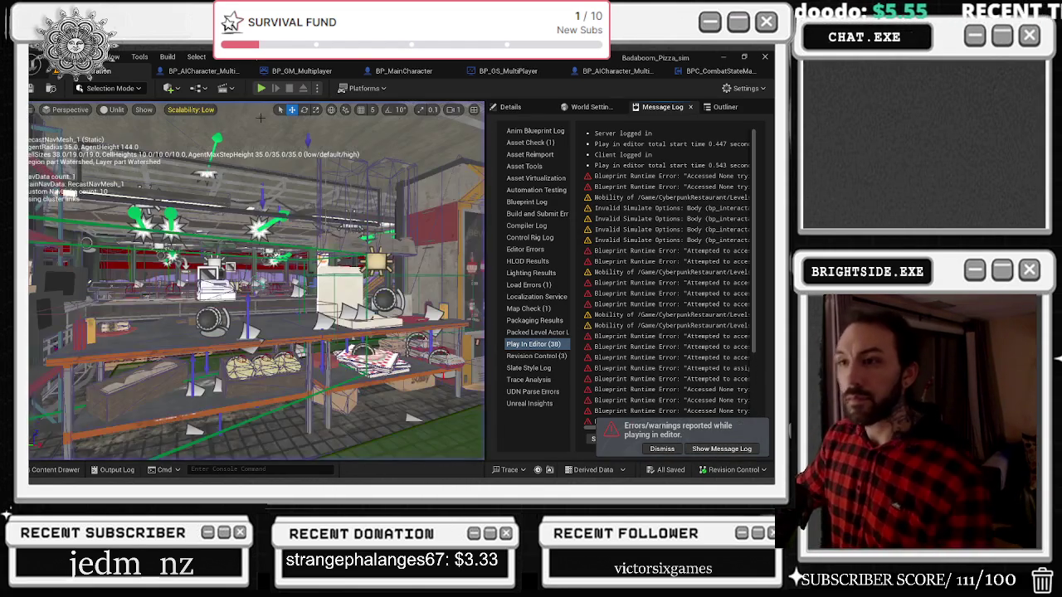
click(260, 88)
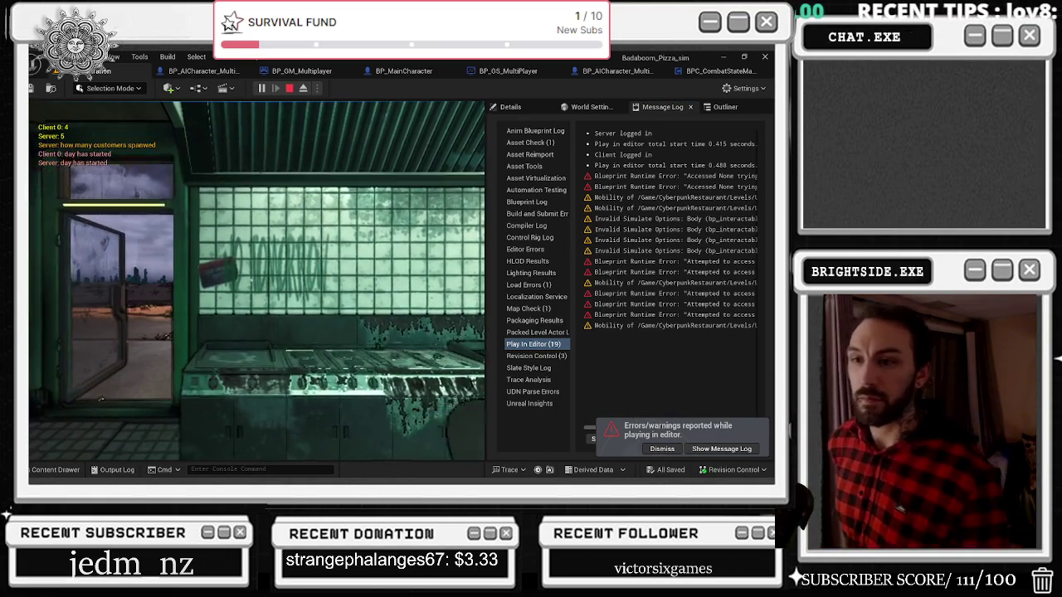
key(Escape)
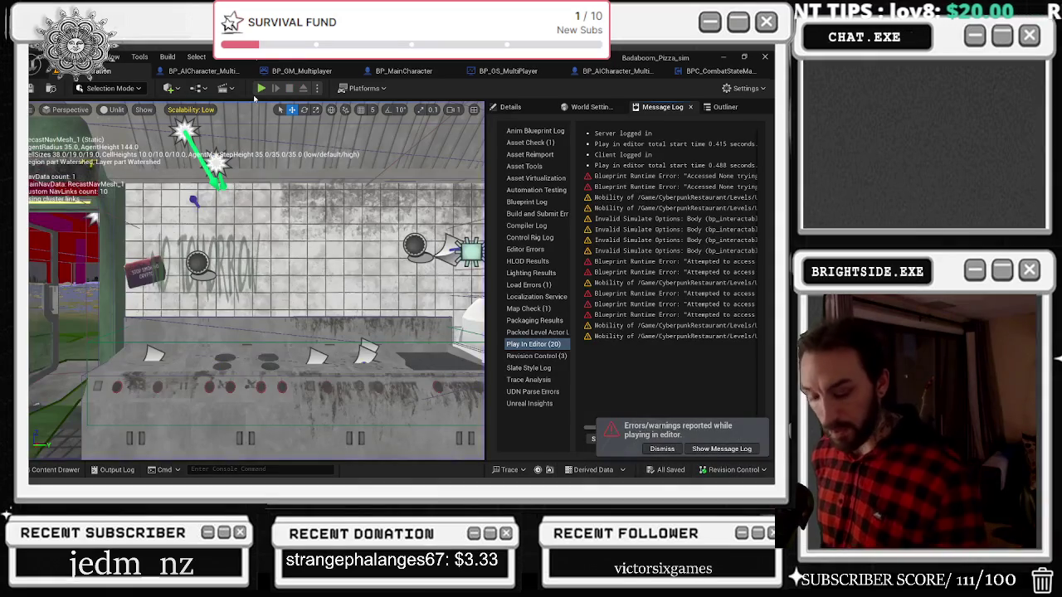
click(261, 87)
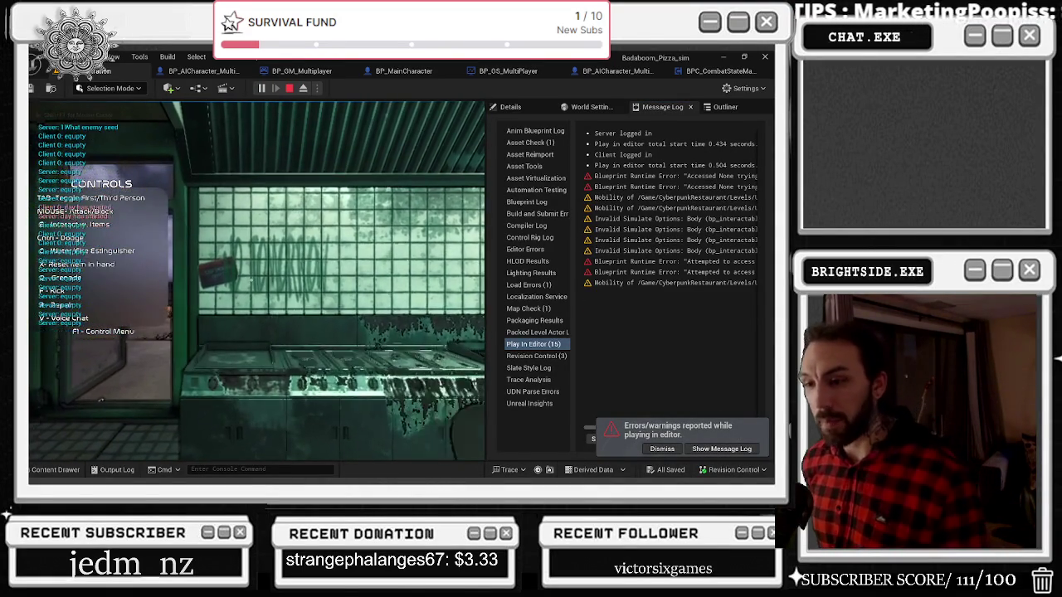
key(Escape)
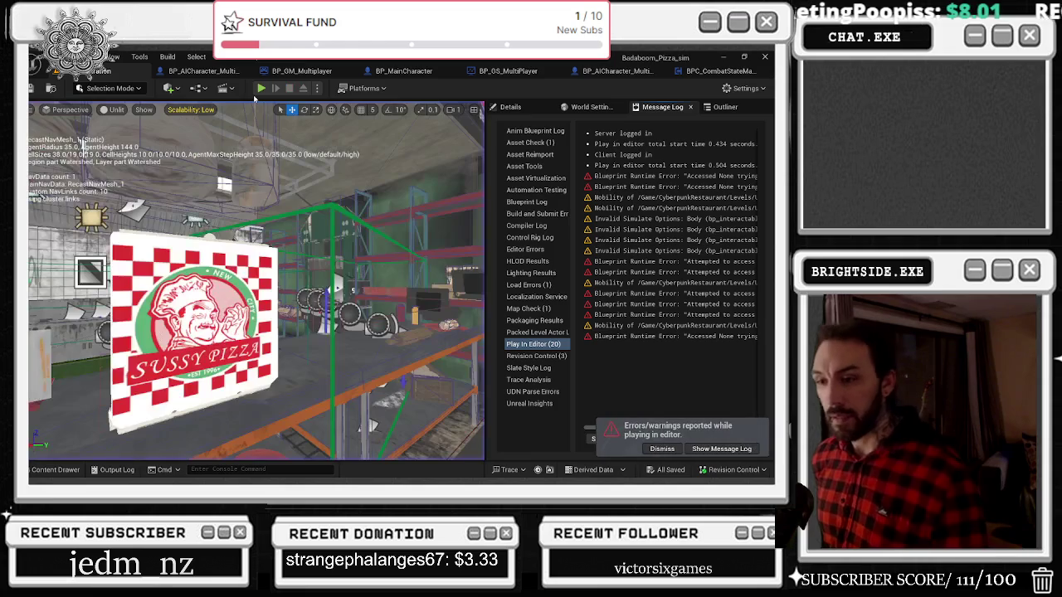
click(260, 88)
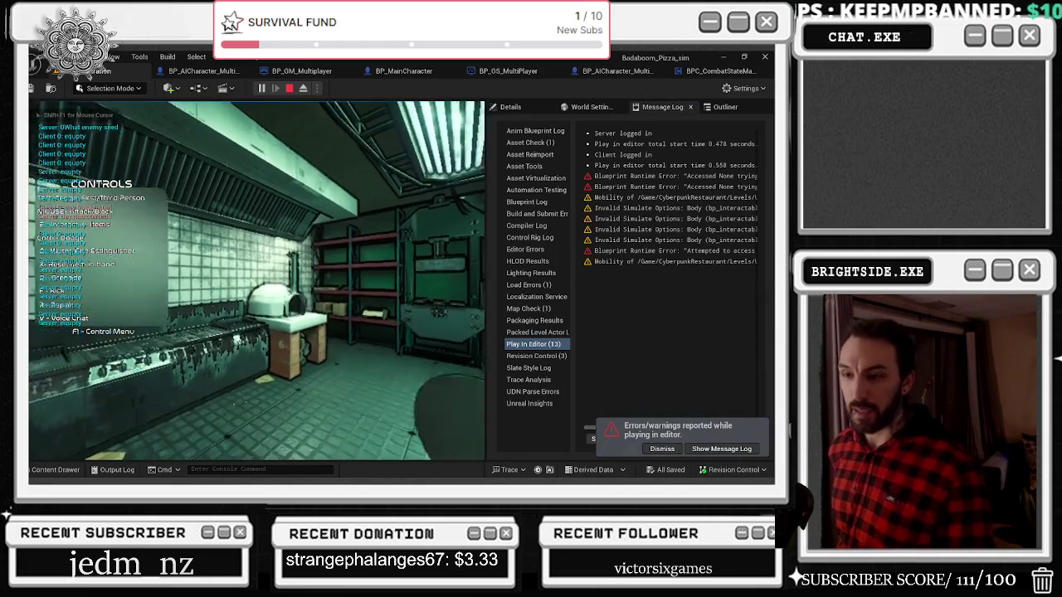
key(Escape)
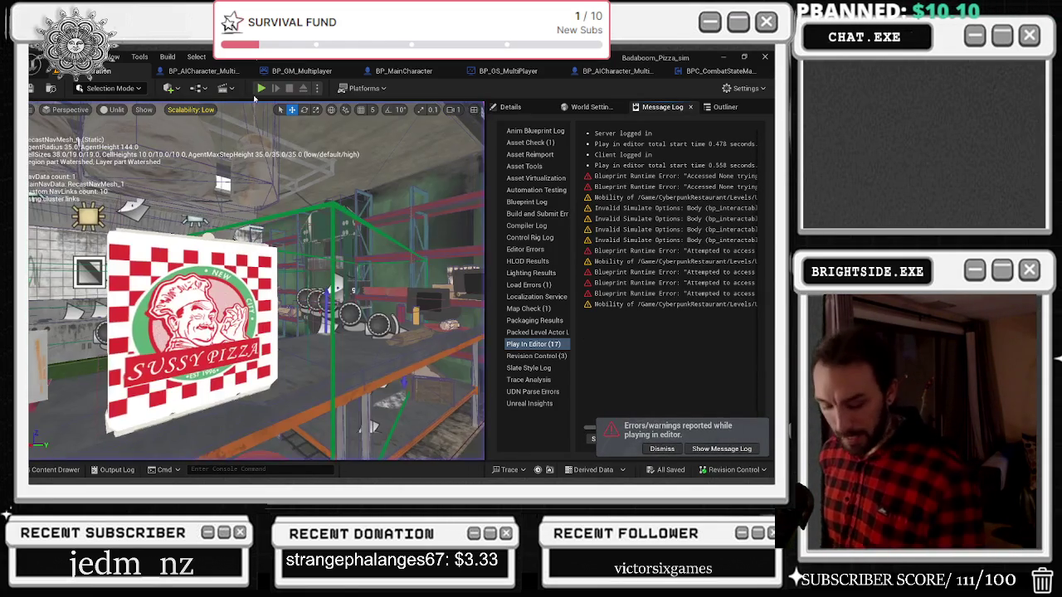
Walk out the shop door past the lamp post into the desert, stop, and view the Evil Pizza Box blueprint
click(260, 88)
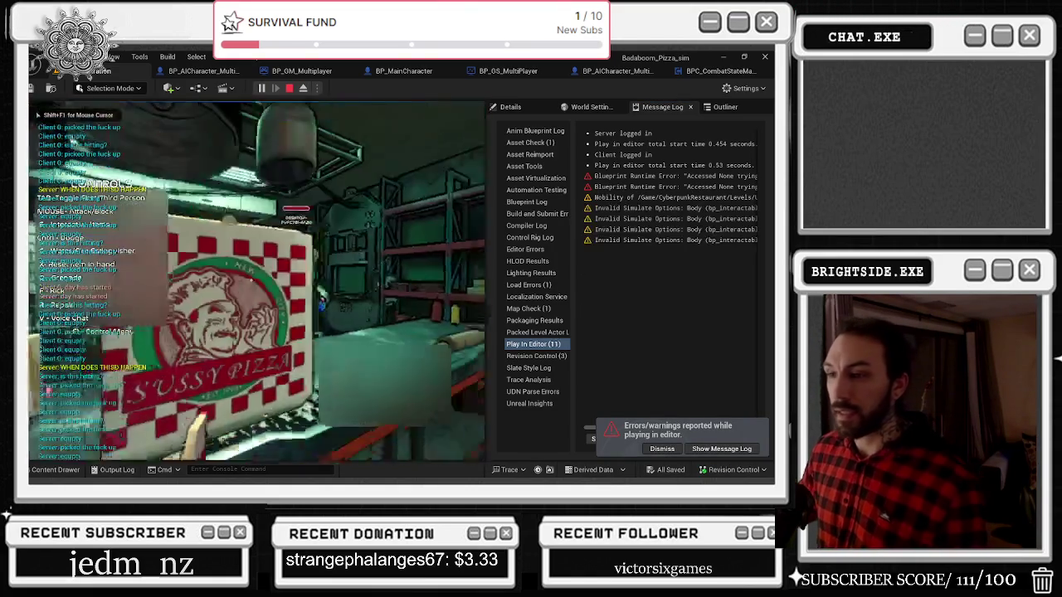
key(w)
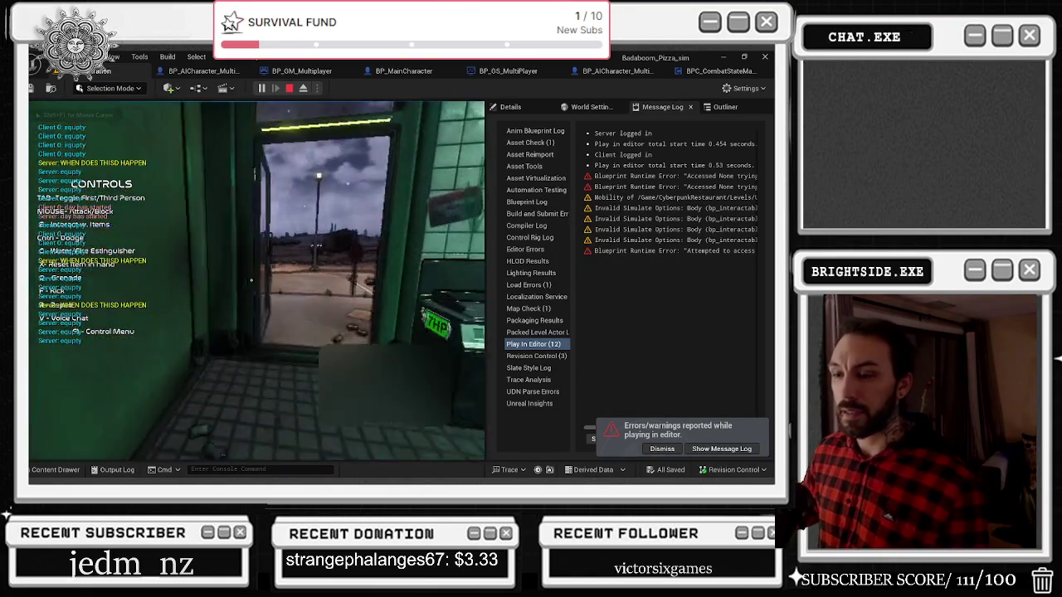
key(w)
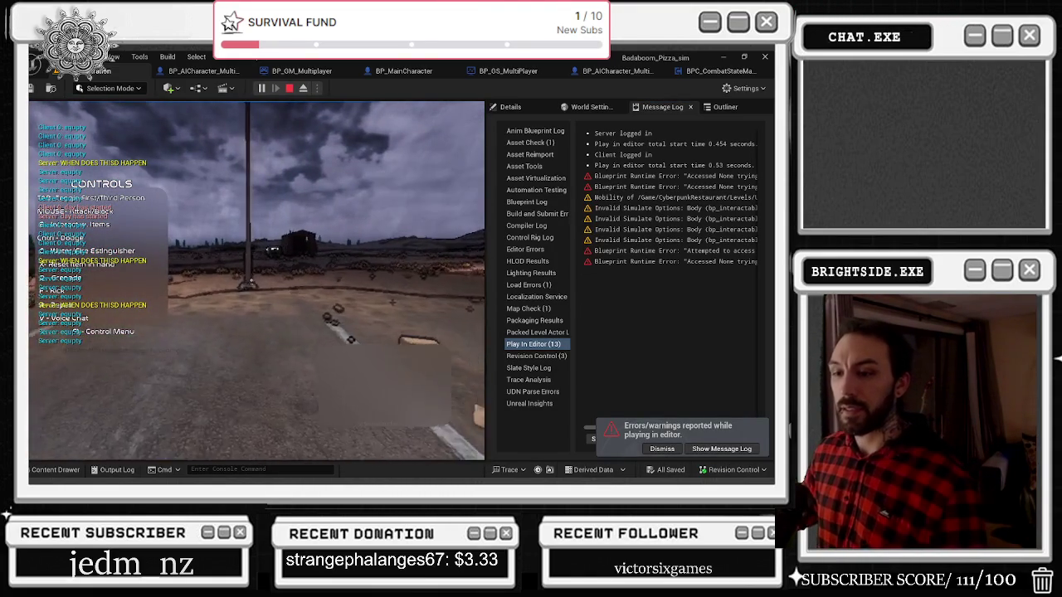
key(w)
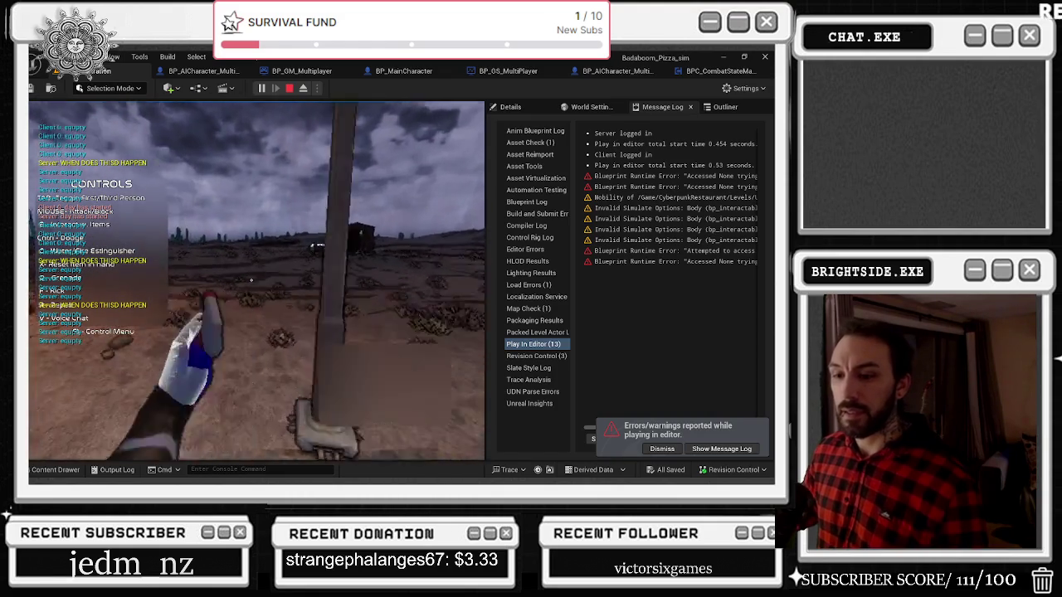
key(w)
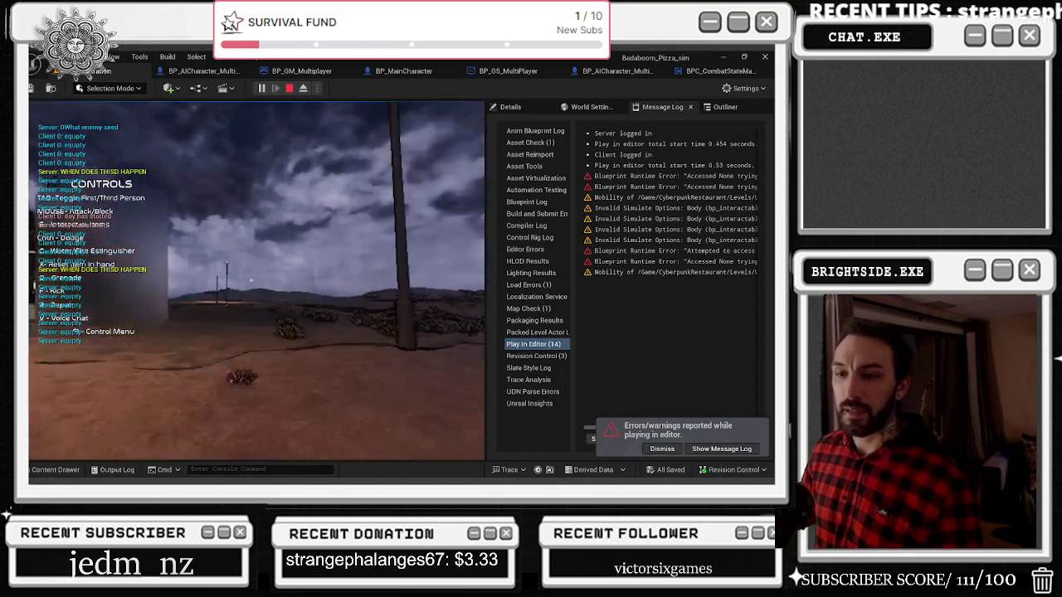
key(shift+F1)
click(369, 305)
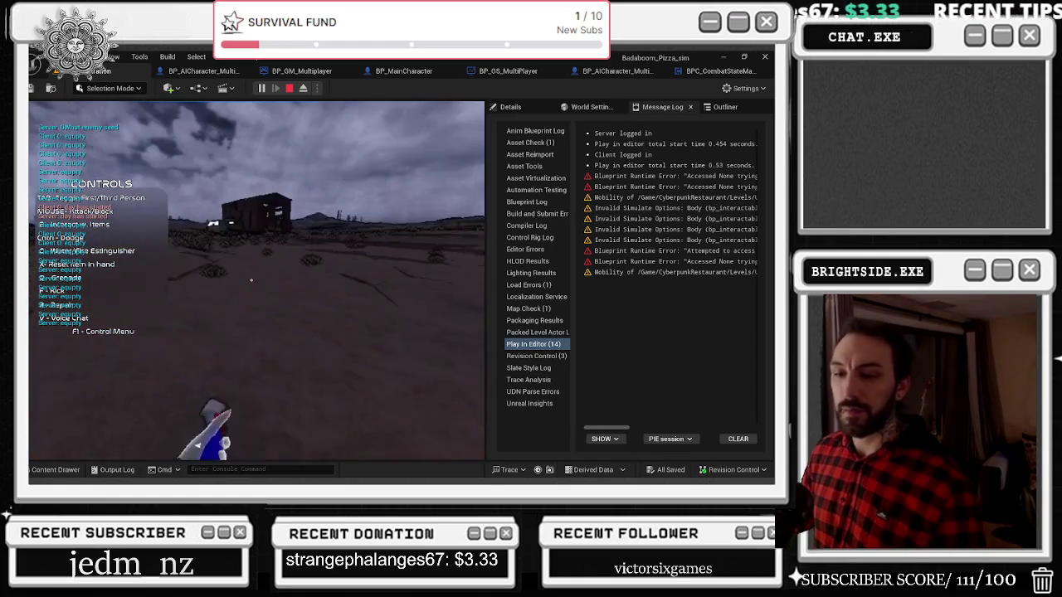
key(Escape)
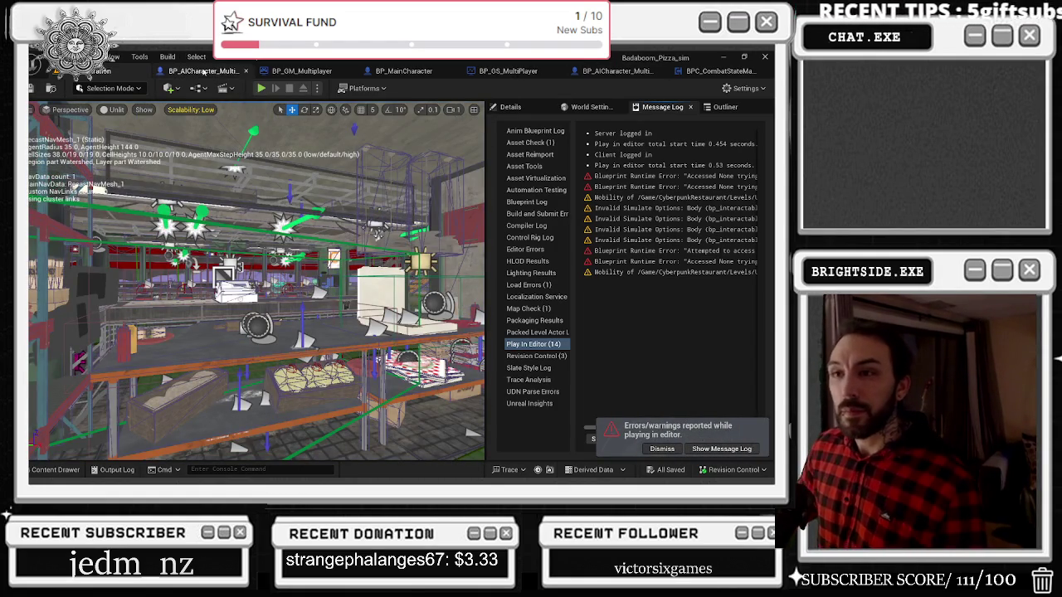
click(204, 71)
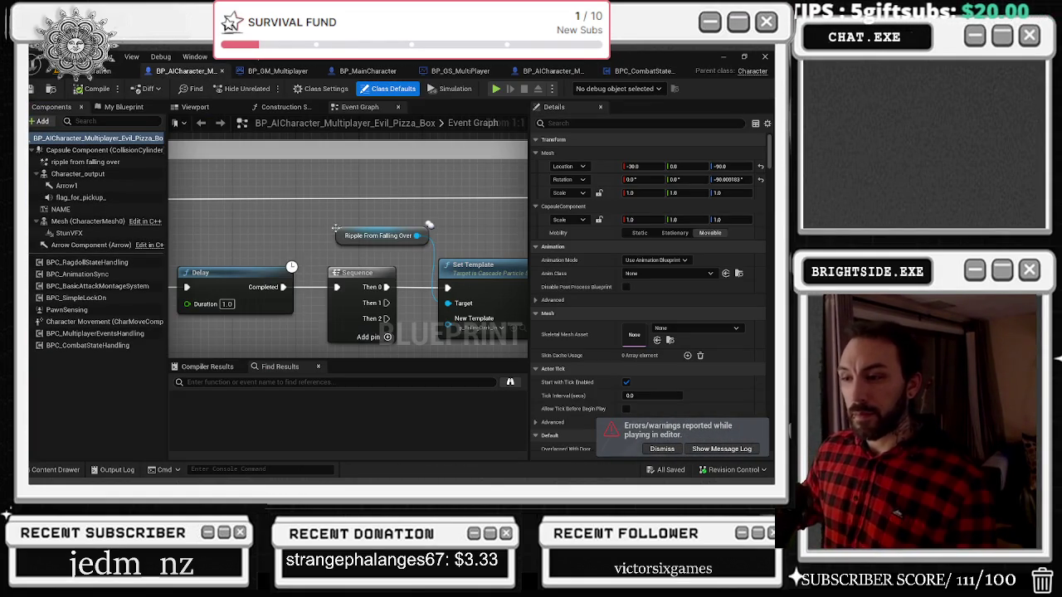
Bring up the BP_MainCharacter blueprint tab and dock it back into the tab bar
drag(367, 72, 176, 76)
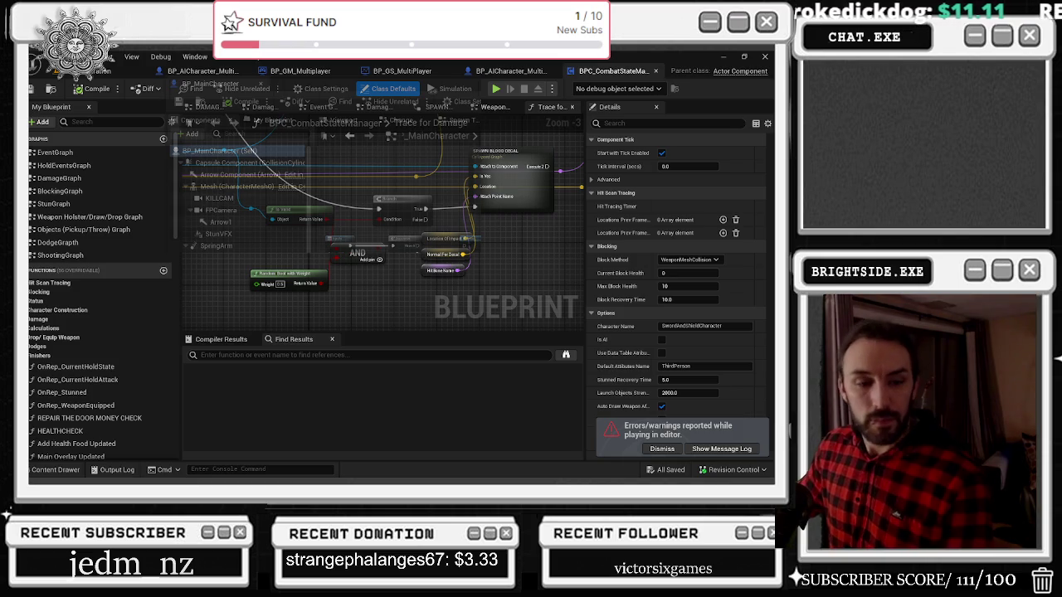
drag(208, 83, 276, 71)
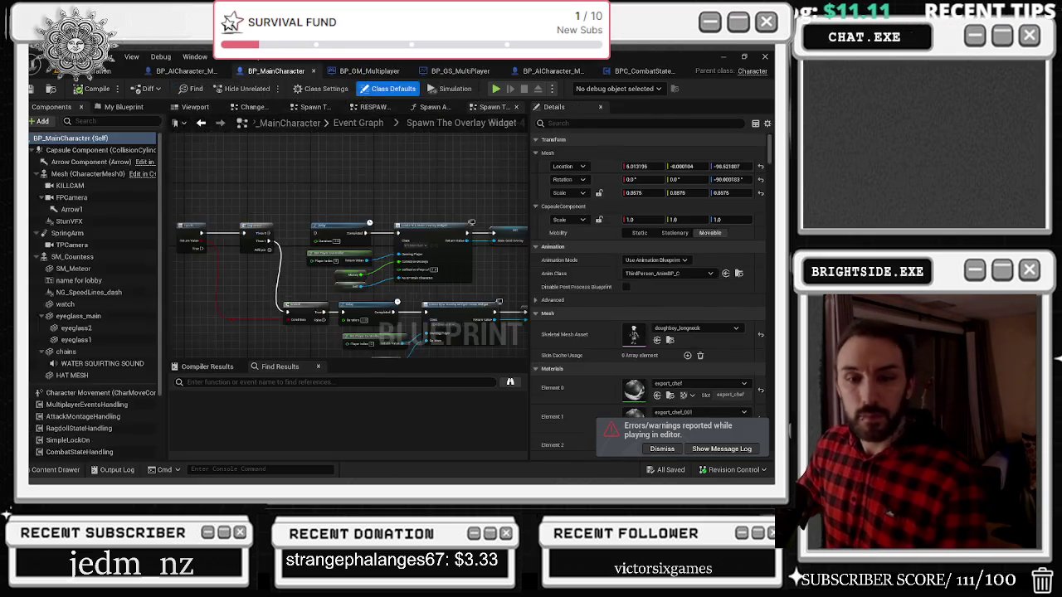
Wire Sequence Then 0 into the Delay exec input and shift the Sequence and Delay left
scroll(322, 216, up, 2)
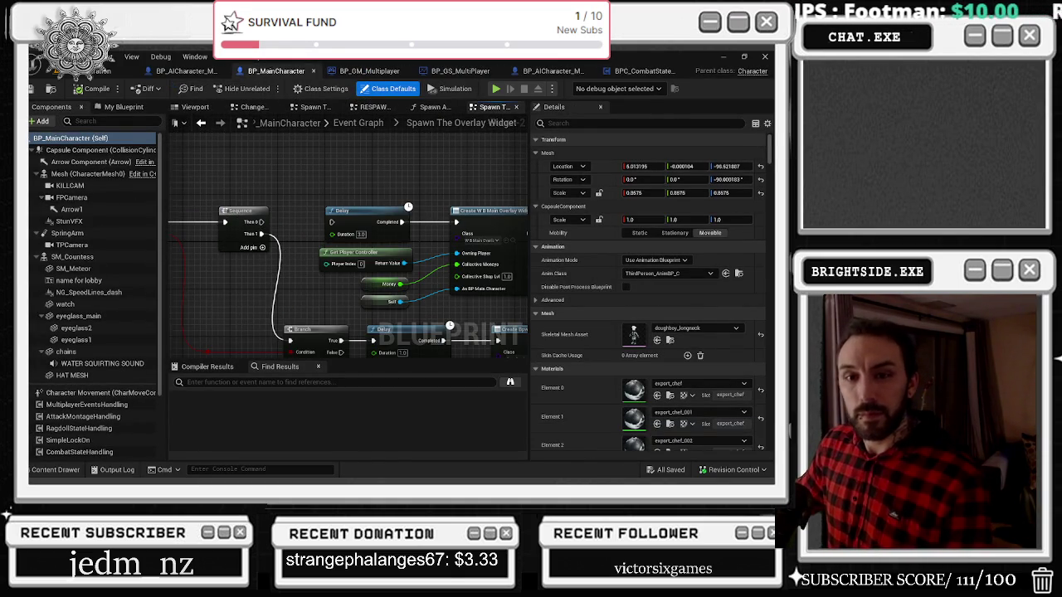
drag(256, 223, 331, 222)
drag(242, 210, 230, 209)
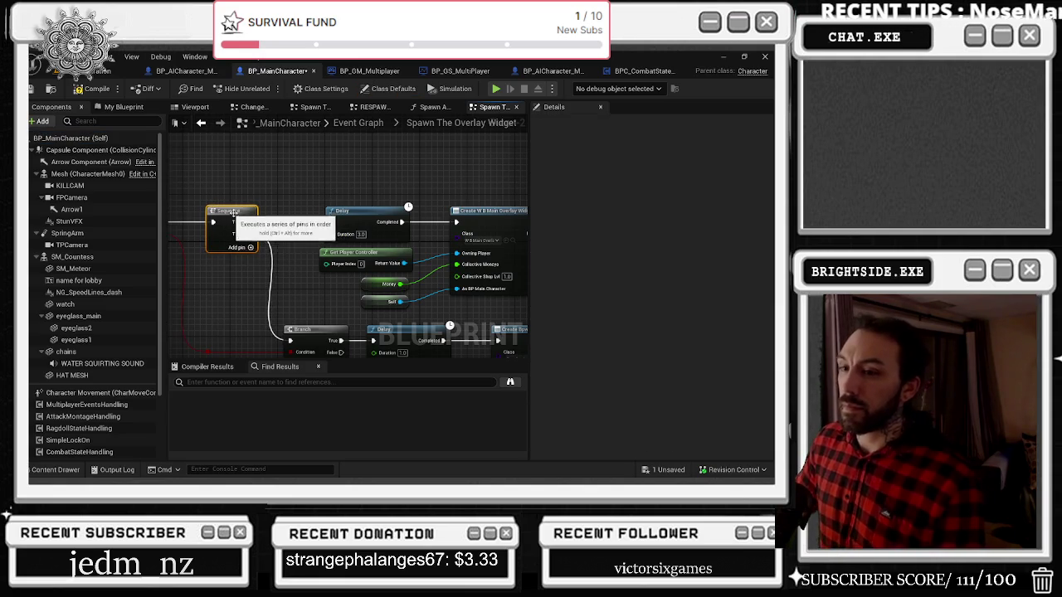
drag(366, 219, 335, 219)
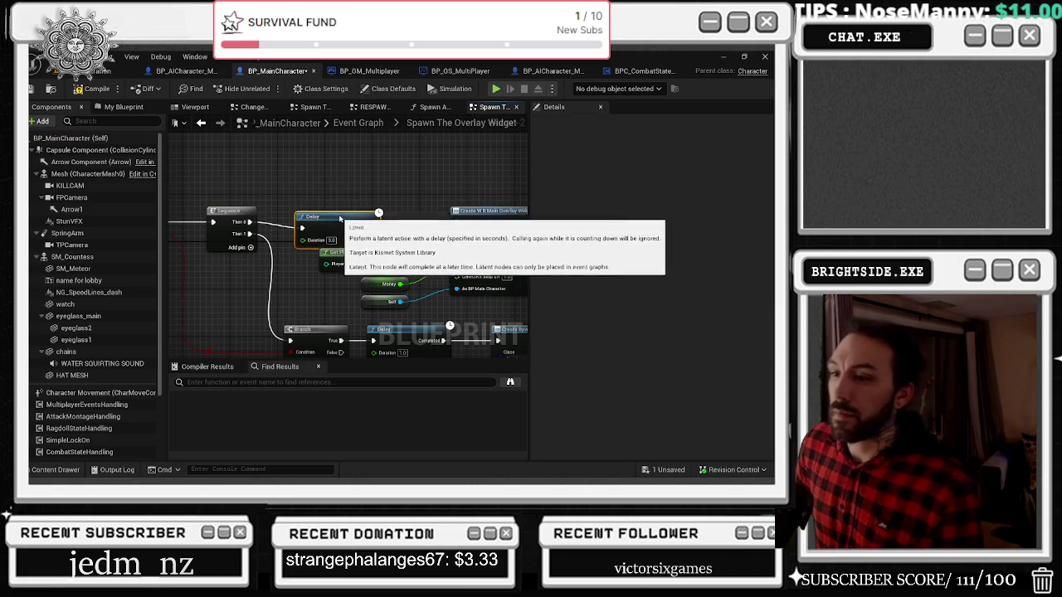
Nudge the Sequence, Branch and reroute nodes left into a tighter layout
drag(326, 280, 369, 225)
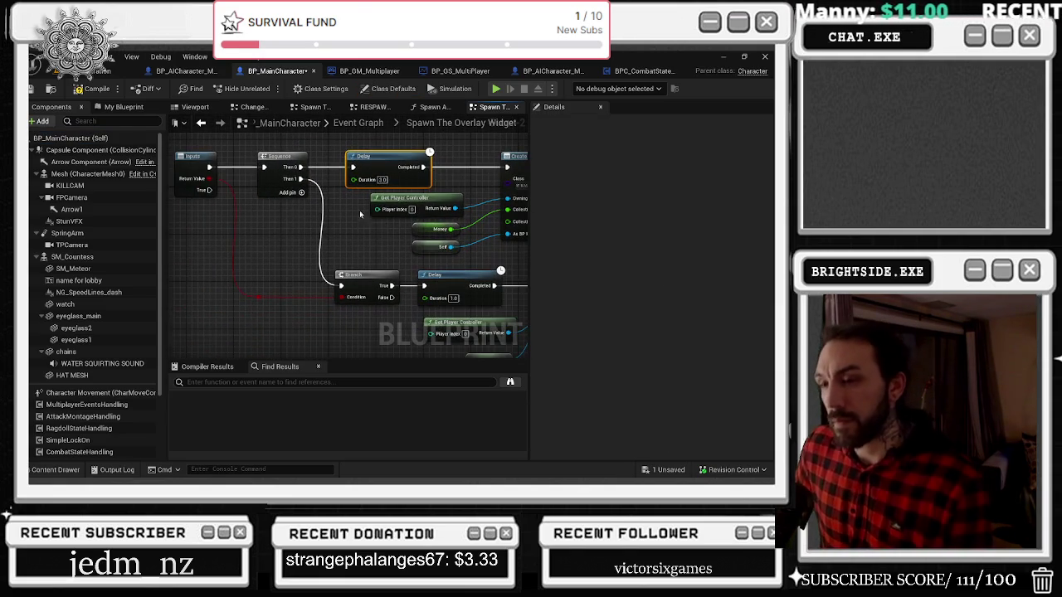
drag(264, 158, 253, 160)
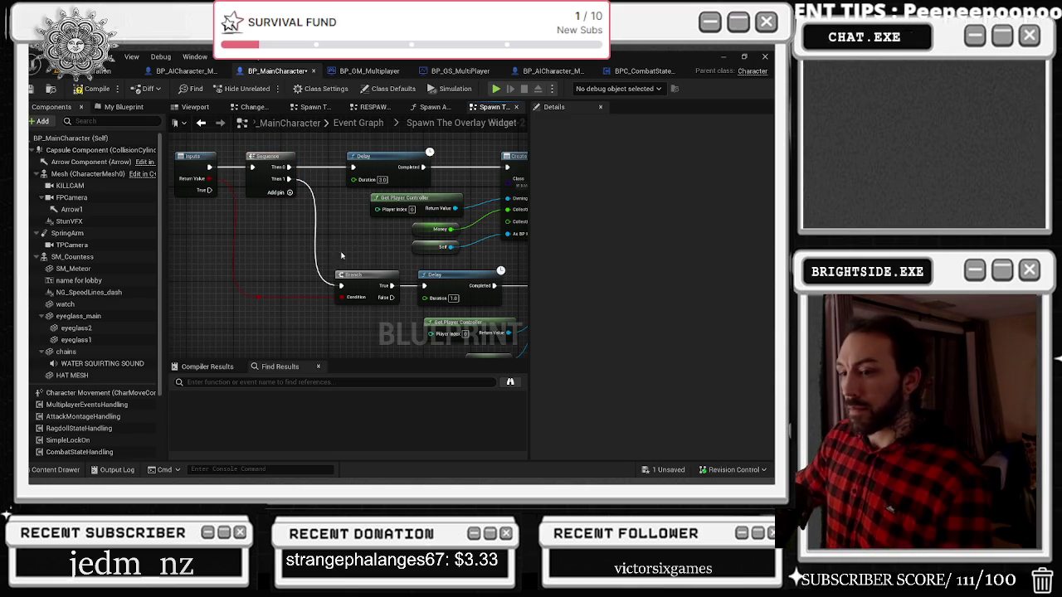
mouse_move(217, 261)
mouse_down()
mouse_move(291, 308)
mouse_move(399, 321)
mouse_up()
drag(365, 277, 351, 277)
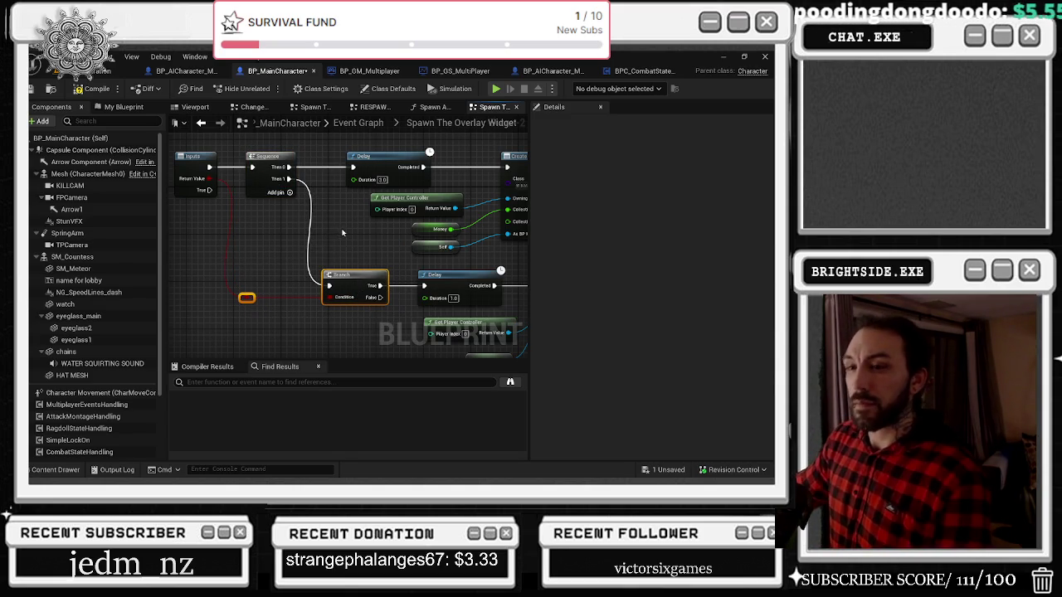
click(205, 157)
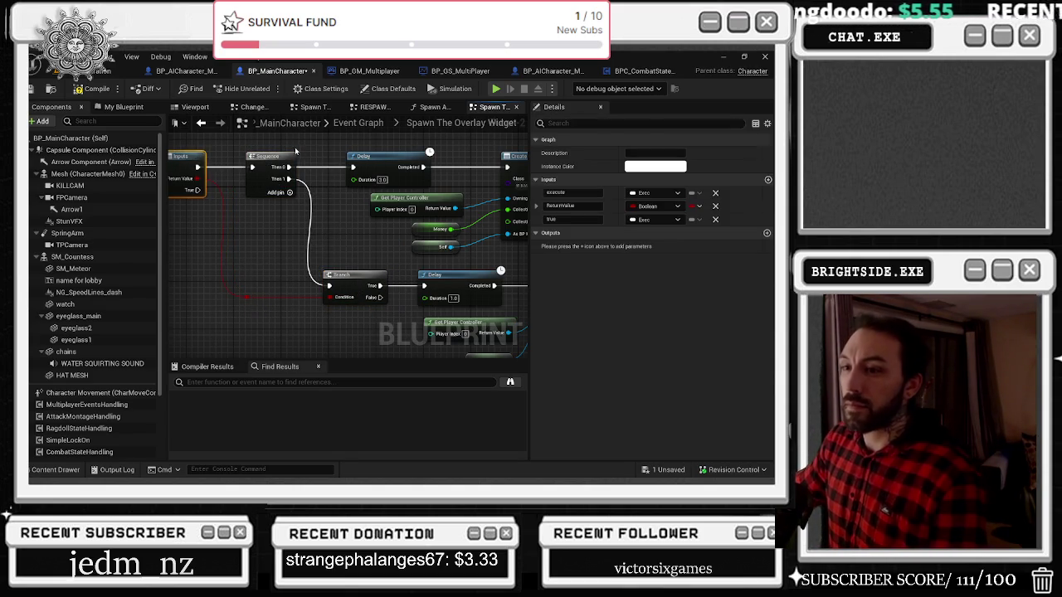
scroll(336, 174, up, 1)
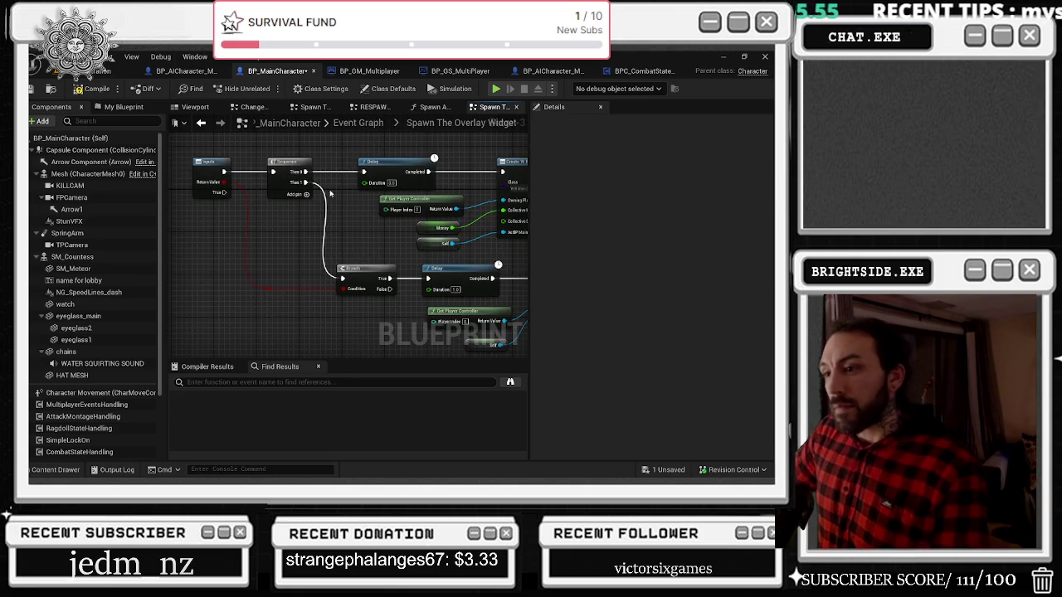
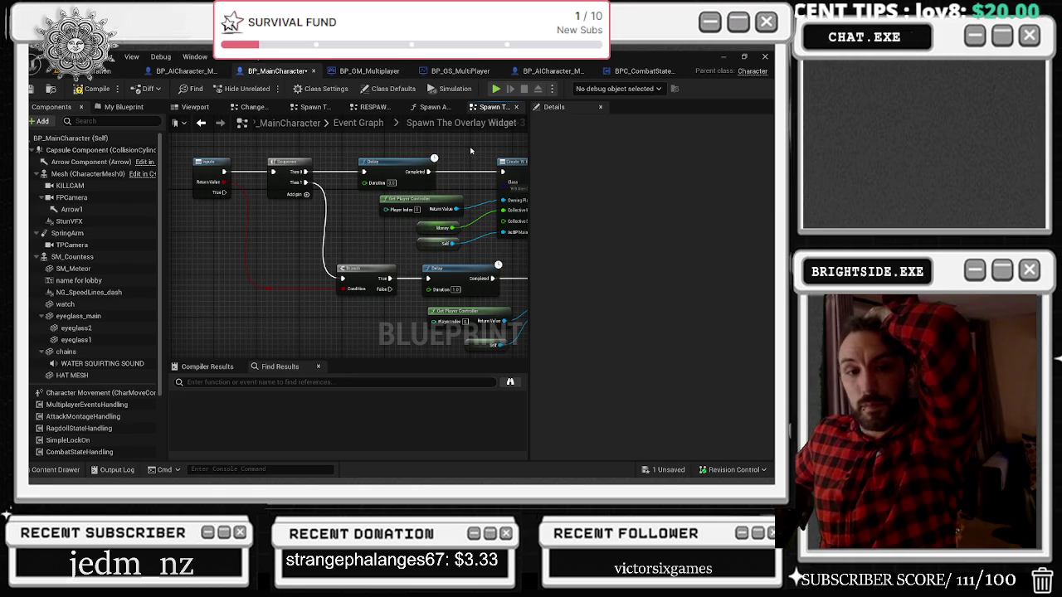
Open the wB_main_overlay widget from the Create Widget class, then select BP_MainCharacter's Main Gold Overlay SET node
scroll(482, 194, up, 3)
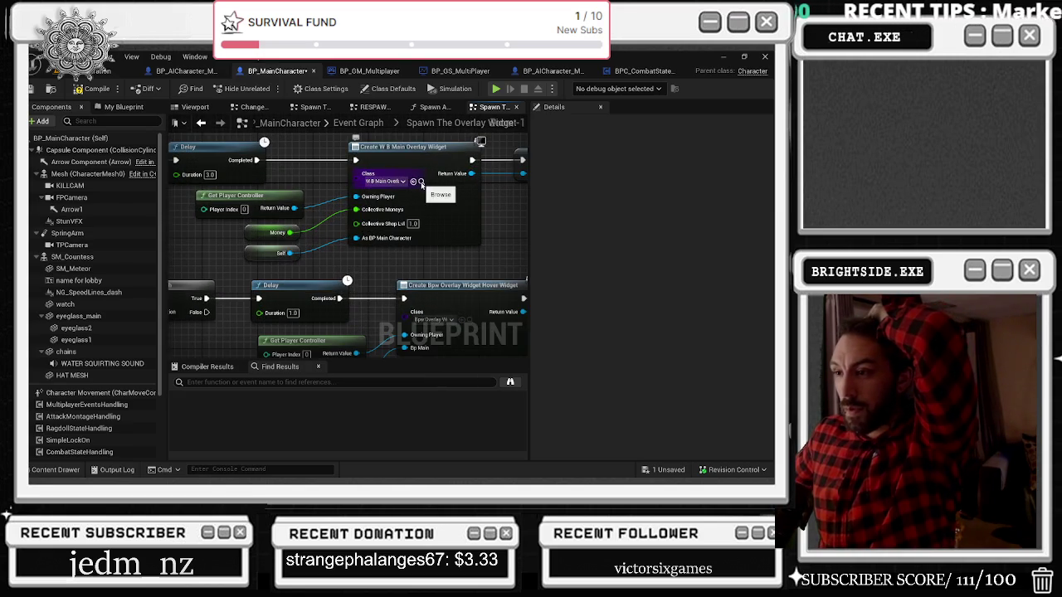
click(421, 182)
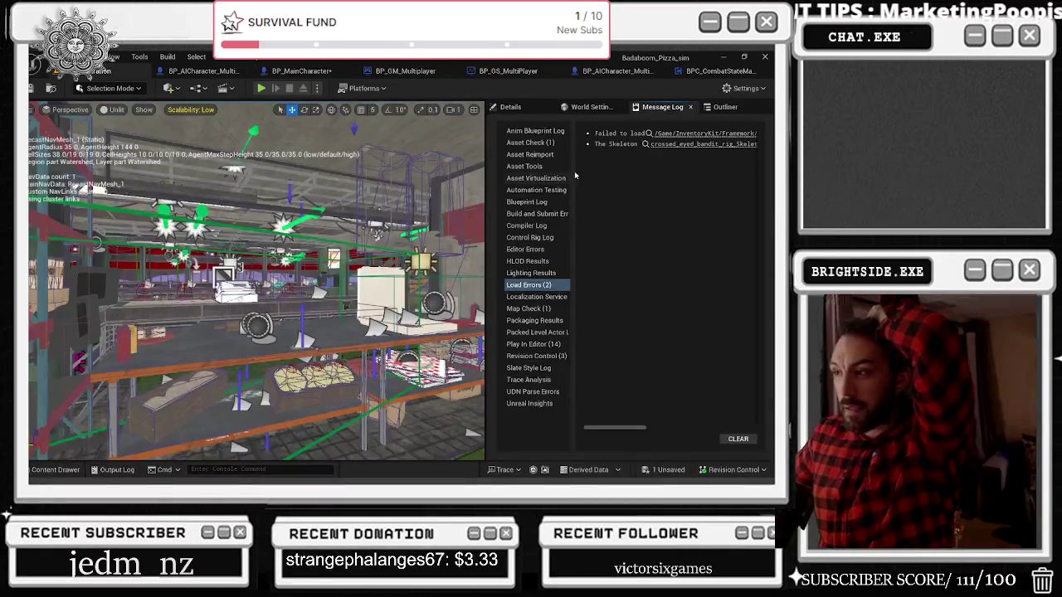
click(301, 70)
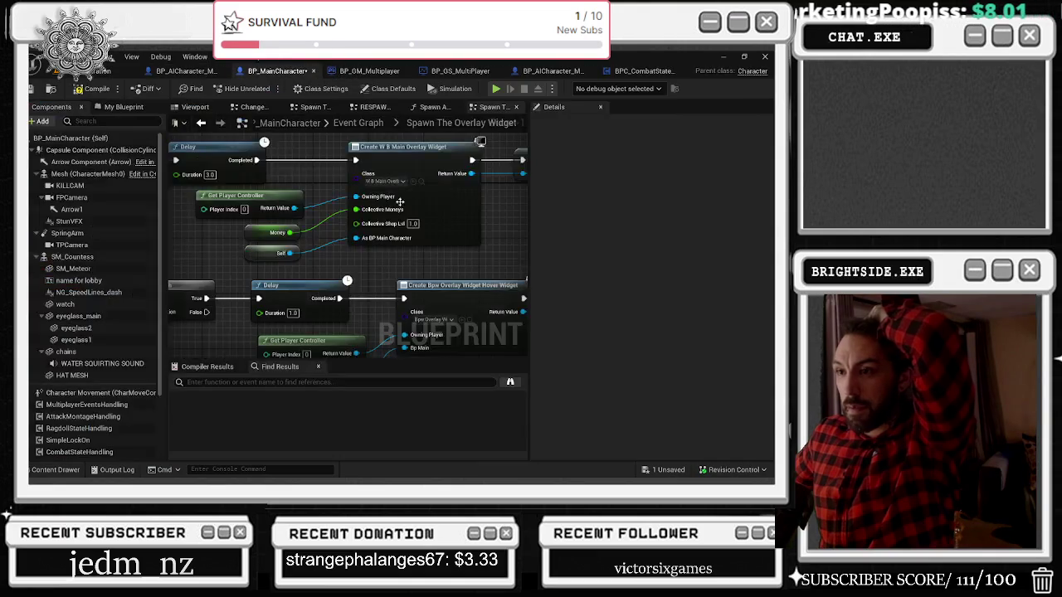
click(420, 182)
double_click(347, 419)
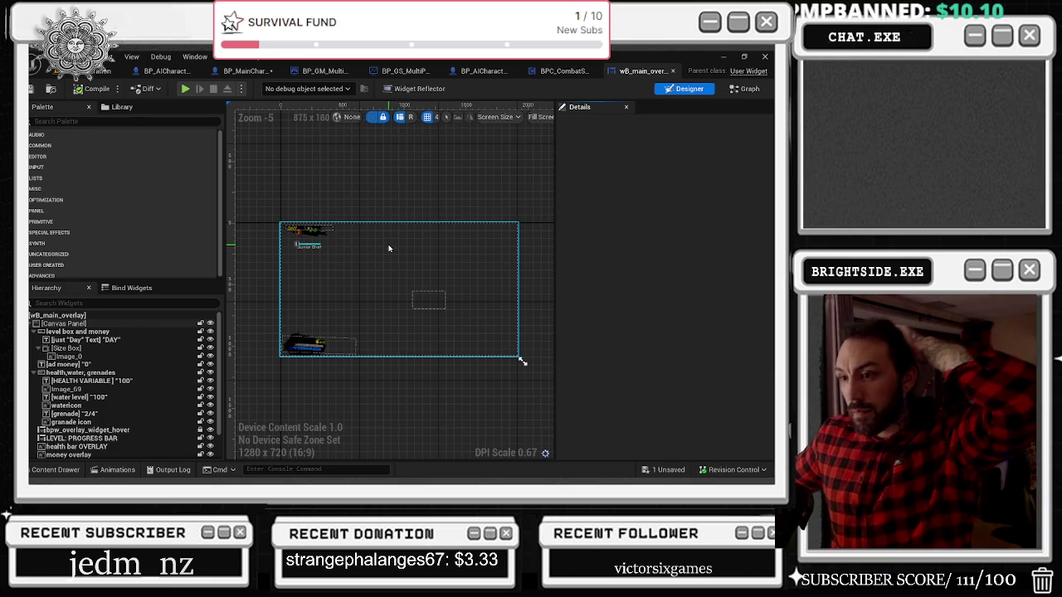
click(246, 70)
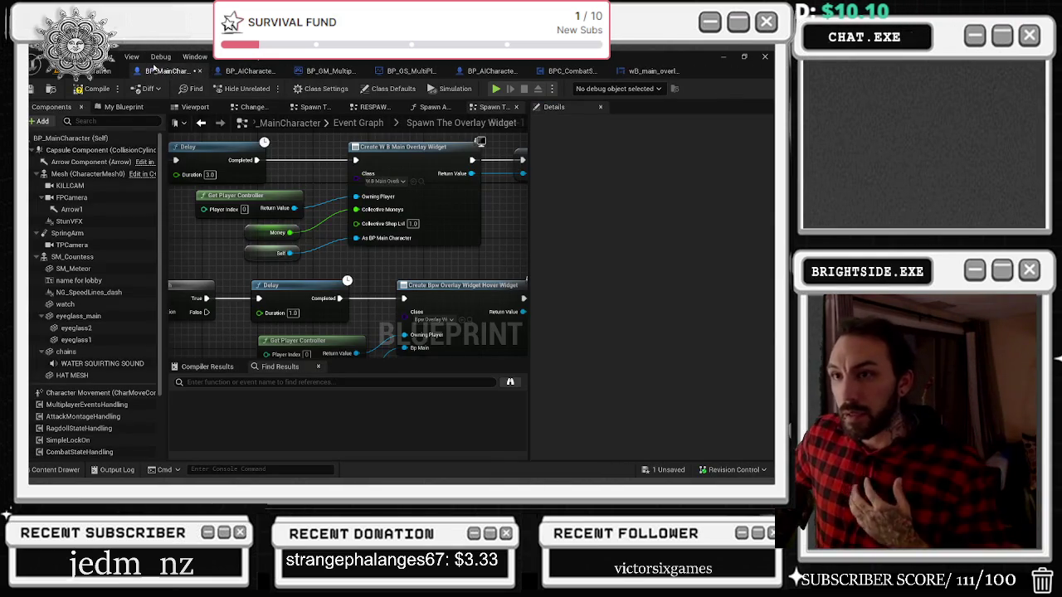
click(463, 195)
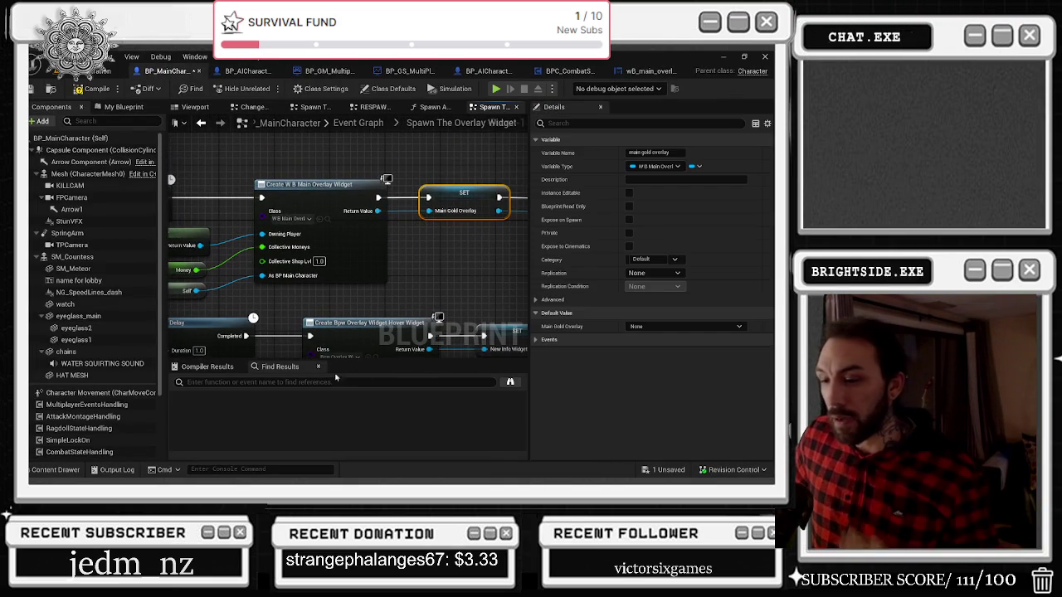
Search BP_MainCharacter's Find Results for 'MAIN GOLD OVERLAY' and select the first Get result
mouse_move(348, 248)
mouse_down()
mouse_move(298, 208)
mouse_move(197, 342)
mouse_up()
click(207, 365)
click(280, 366)
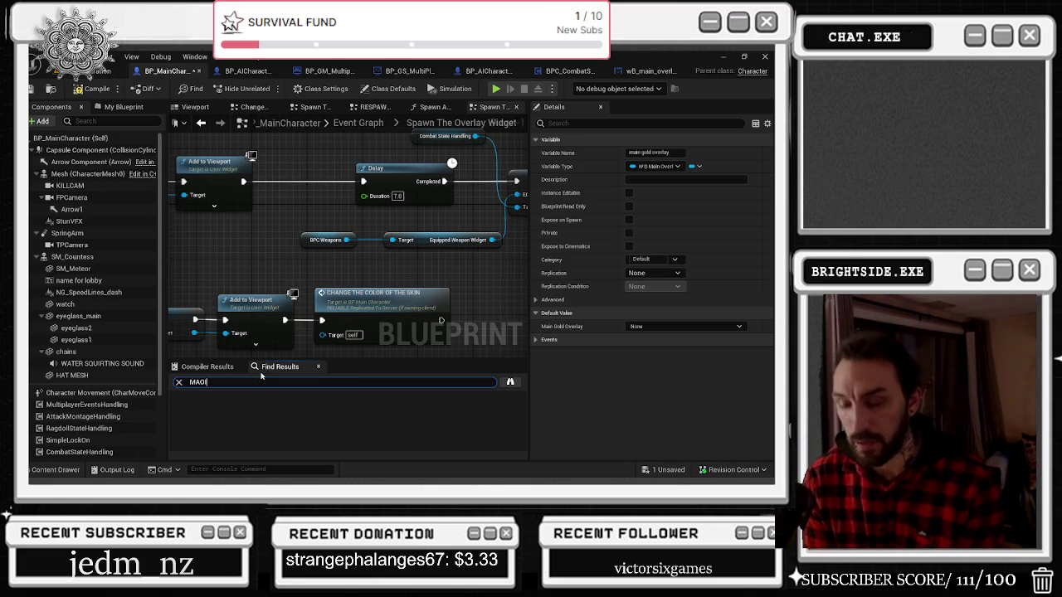
text(OVERLAY)
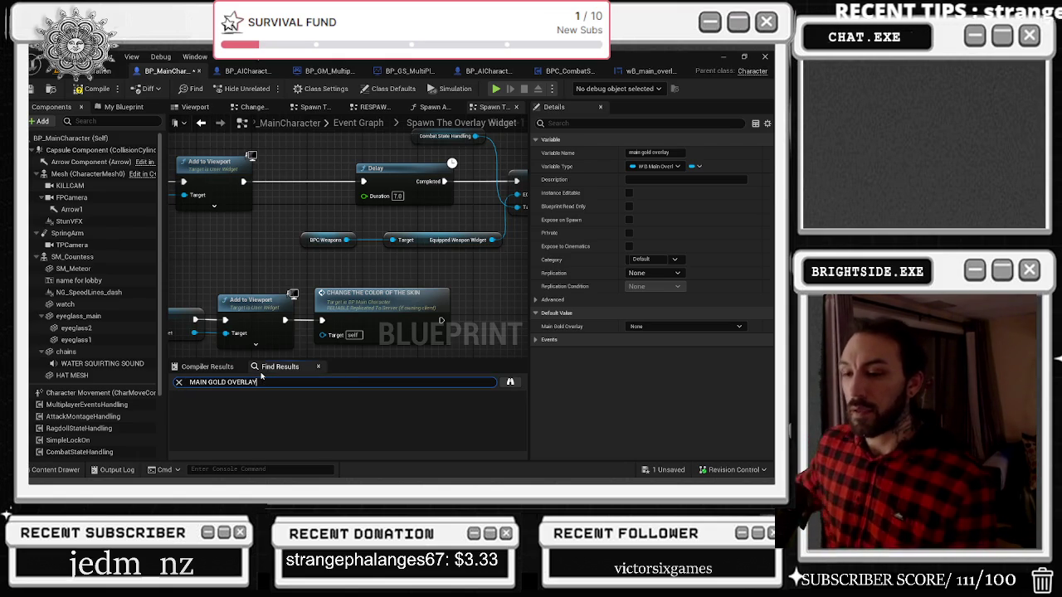
key(Return)
click(210, 420)
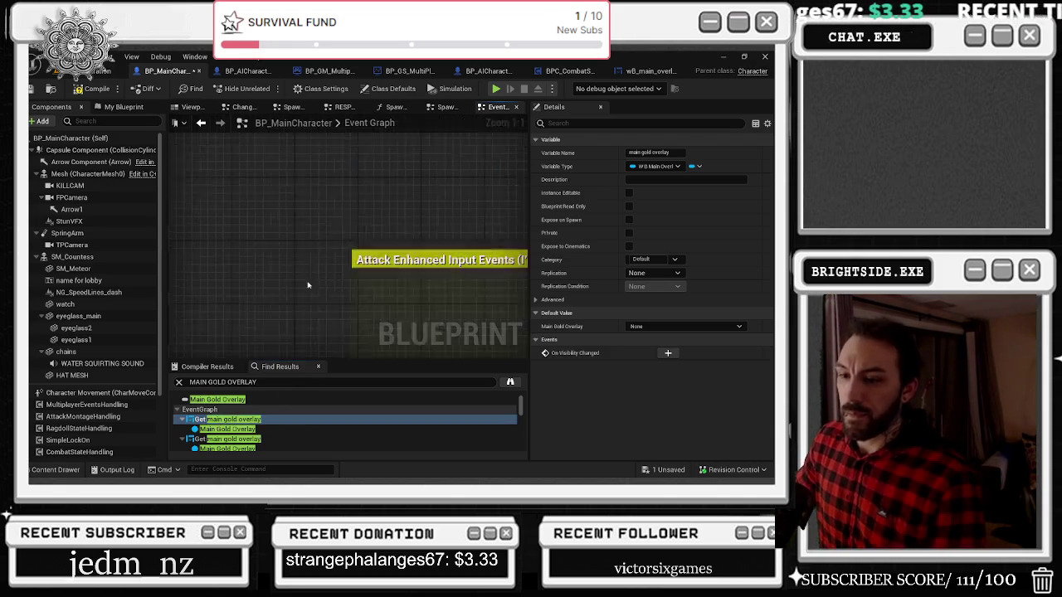
Jump to the second and third Main Gold Overlay getters in the Event Graph
scroll(324, 248, down, 5)
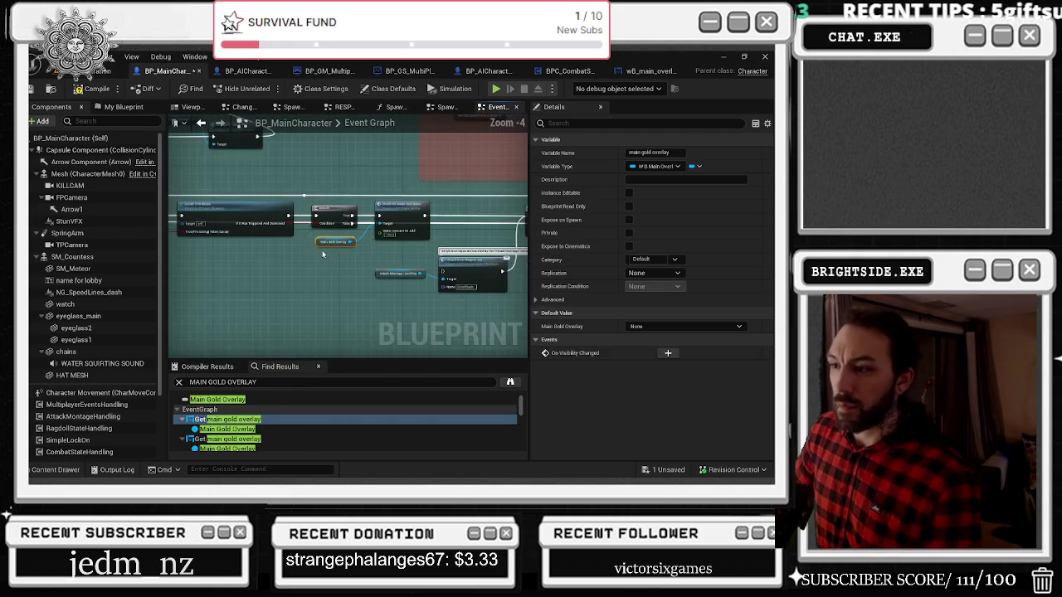
mouse_move(249, 187)
mouse_down()
mouse_move(386, 243)
mouse_move(290, 249)
mouse_up()
click(244, 440)
double_click(242, 442)
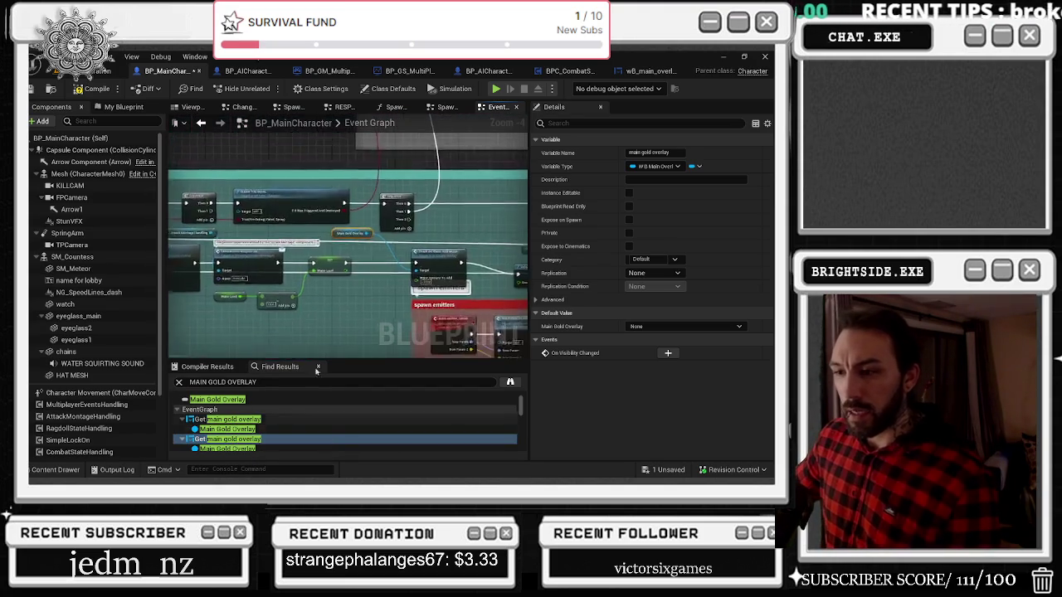
scroll(286, 411, down, 1)
double_click(286, 426)
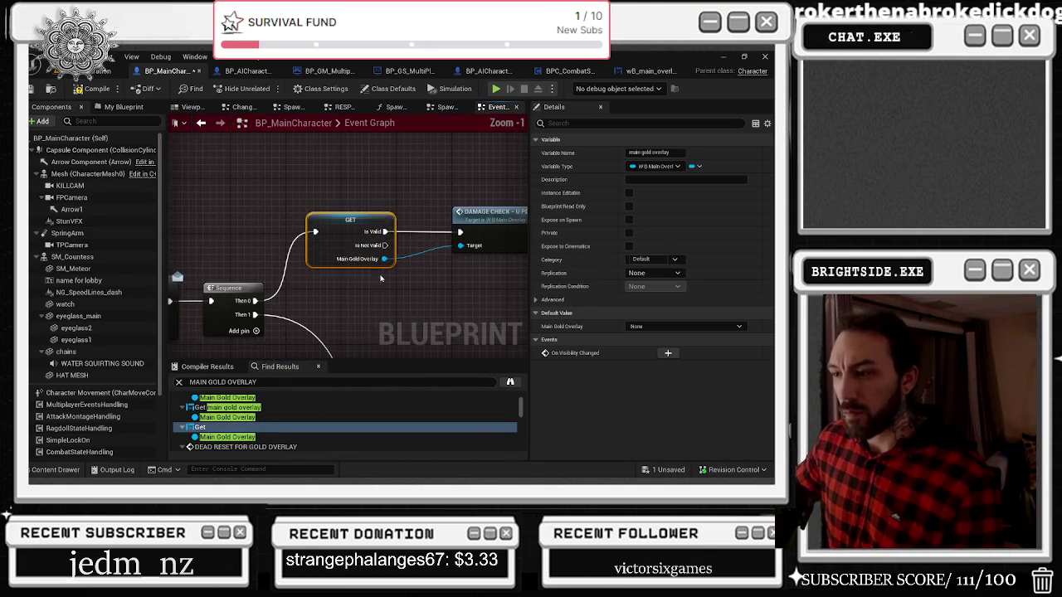
scroll(224, 269, down, 2)
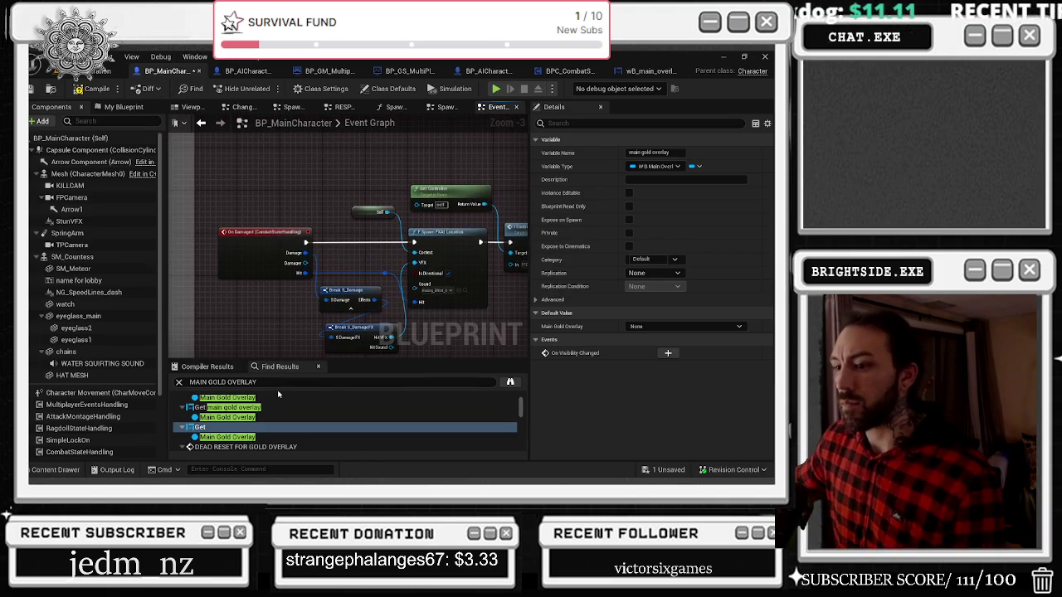
scroll(274, 410, down, 2)
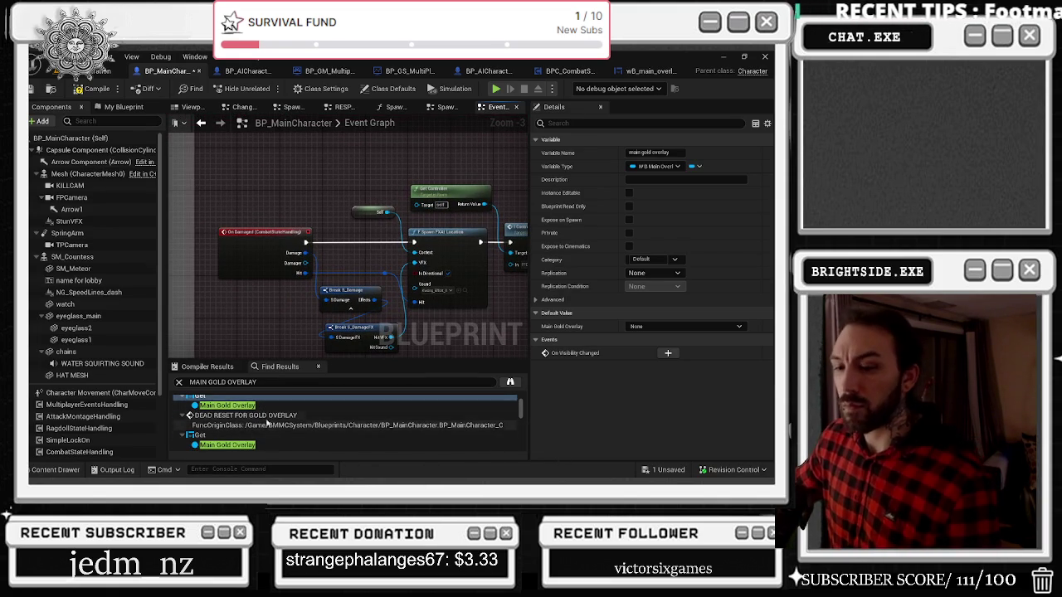
Inspect the DEAD RESET FOR GOLD OVERLAY event and the money-from-game-state event, ending in ADD MONEYS
double_click(268, 416)
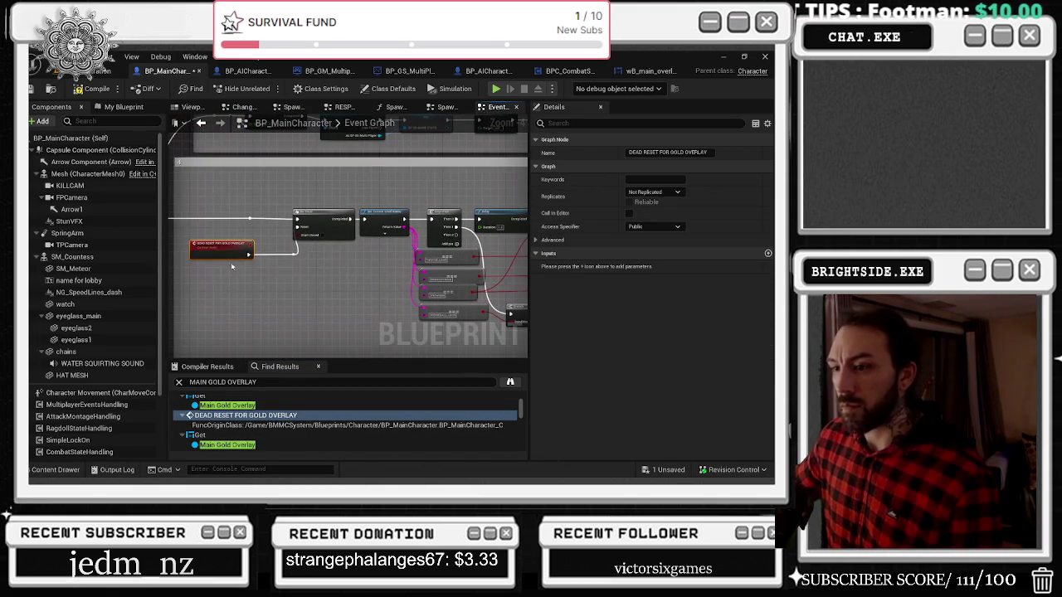
drag(399, 253, 212, 203)
scroll(245, 421, down, 1)
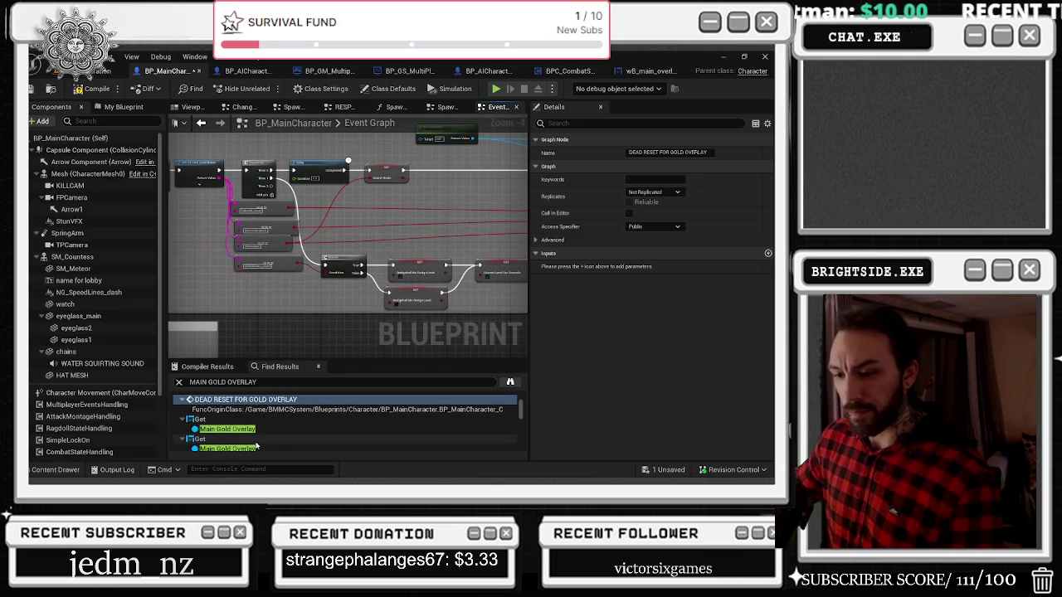
double_click(245, 422)
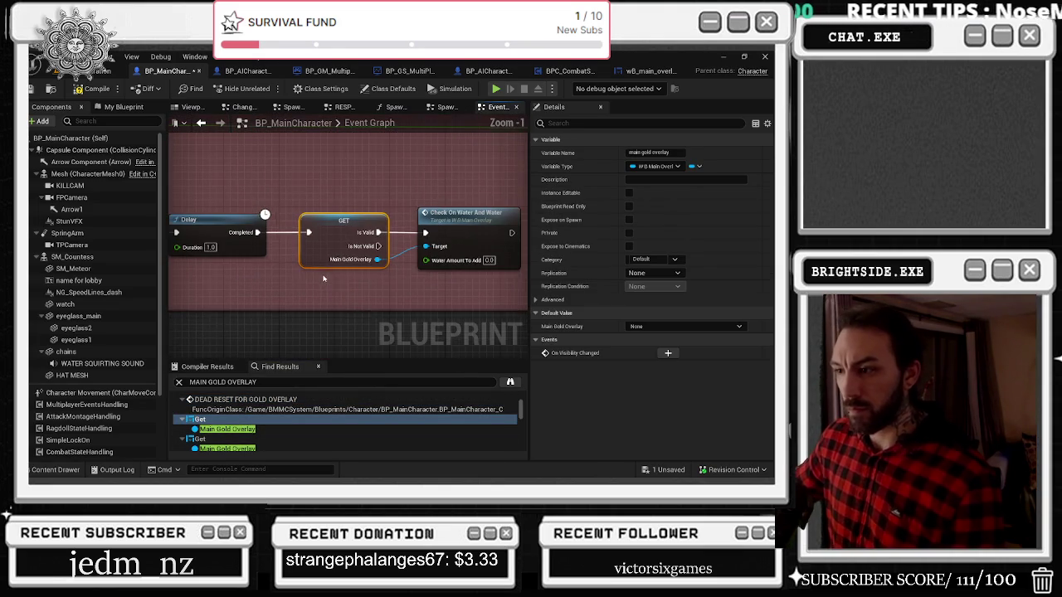
scroll(368, 289, down, 5)
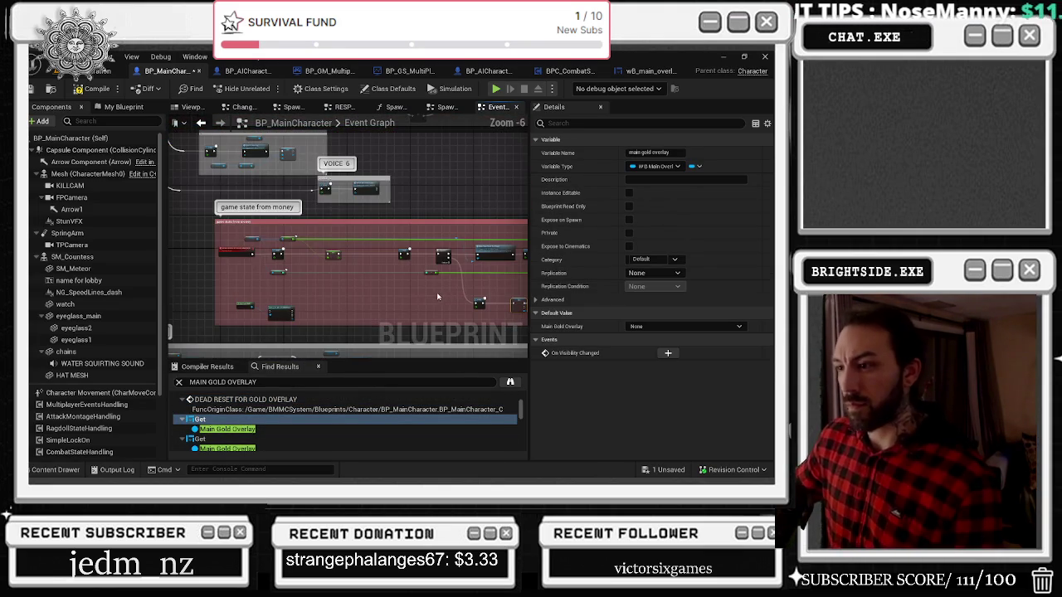
scroll(271, 260, up, 4)
mouse_move(248, 276)
mouse_down()
mouse_move(298, 273)
mouse_move(290, 261)
mouse_move(228, 249)
mouse_move(487, 251)
mouse_move(514, 261)
mouse_up()
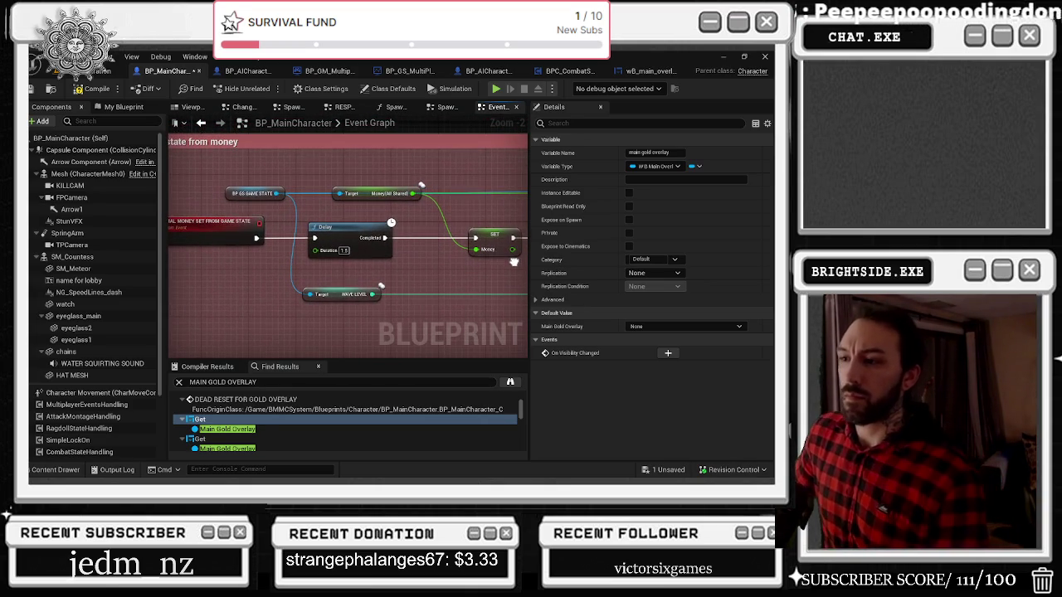
click(249, 424)
Pan through ADD MONEYS to check both Update New Money nodes and its second Main Gold Overlay use
scroll(169, 269, down, 3)
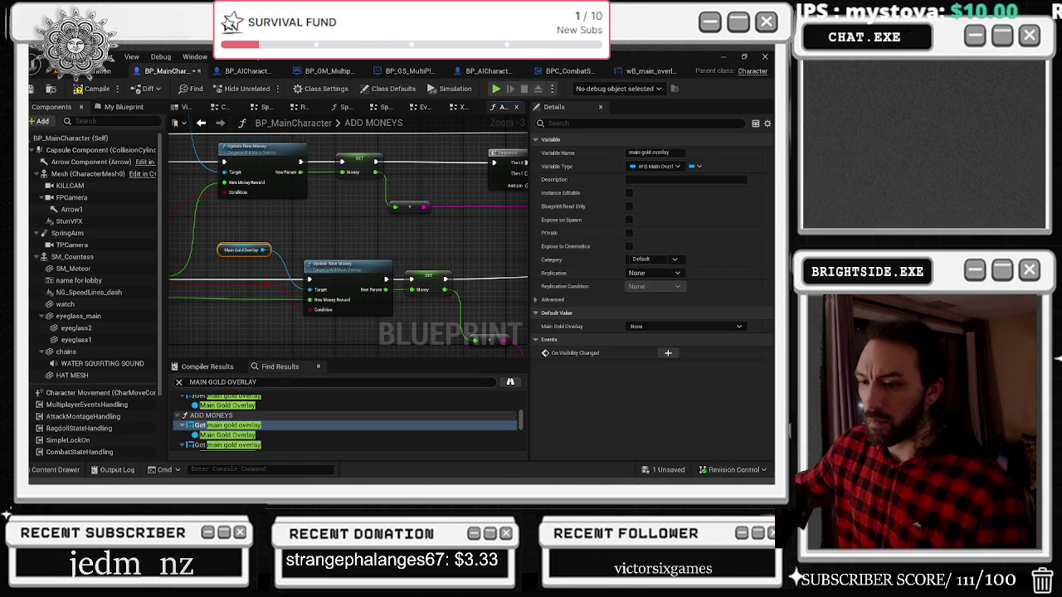
scroll(346, 423, down, 1)
mouse_move(249, 345)
mouse_down()
mouse_move(340, 399)
mouse_move(232, 337)
mouse_move(133, 352)
mouse_up()
mouse_move(415, 274)
mouse_down()
mouse_move(361, 249)
mouse_move(166, 208)
mouse_up()
drag(248, 249, 527, 207)
drag(179, 369, 291, 342)
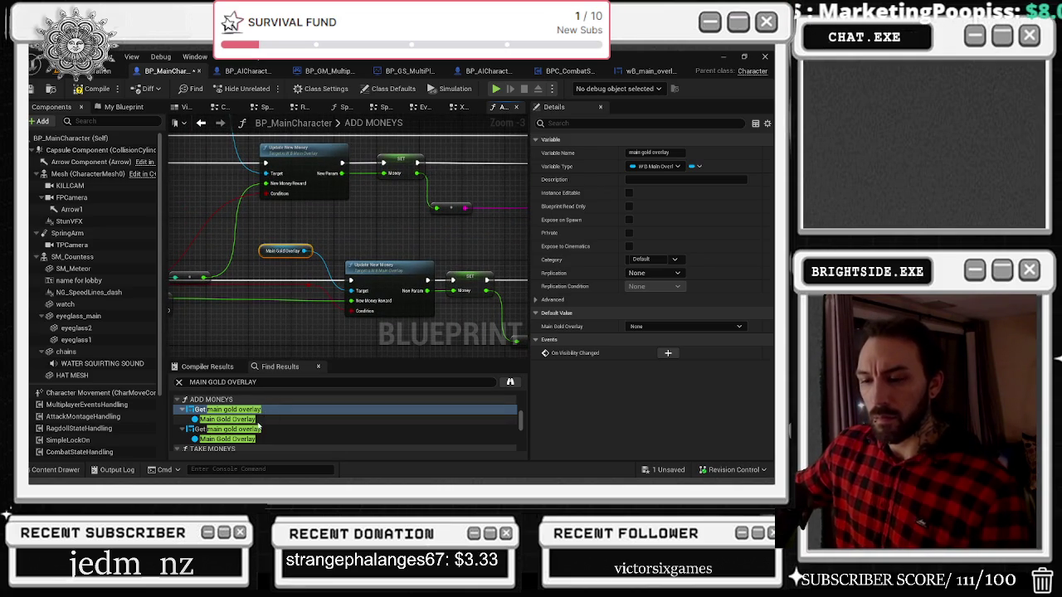
drag(235, 338, 390, 328)
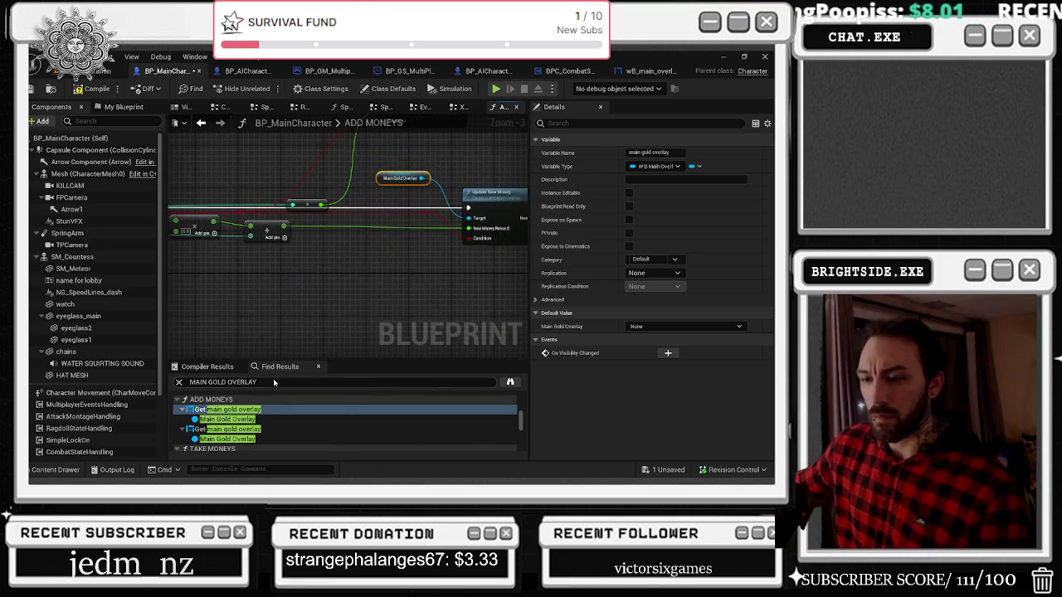
click(249, 428)
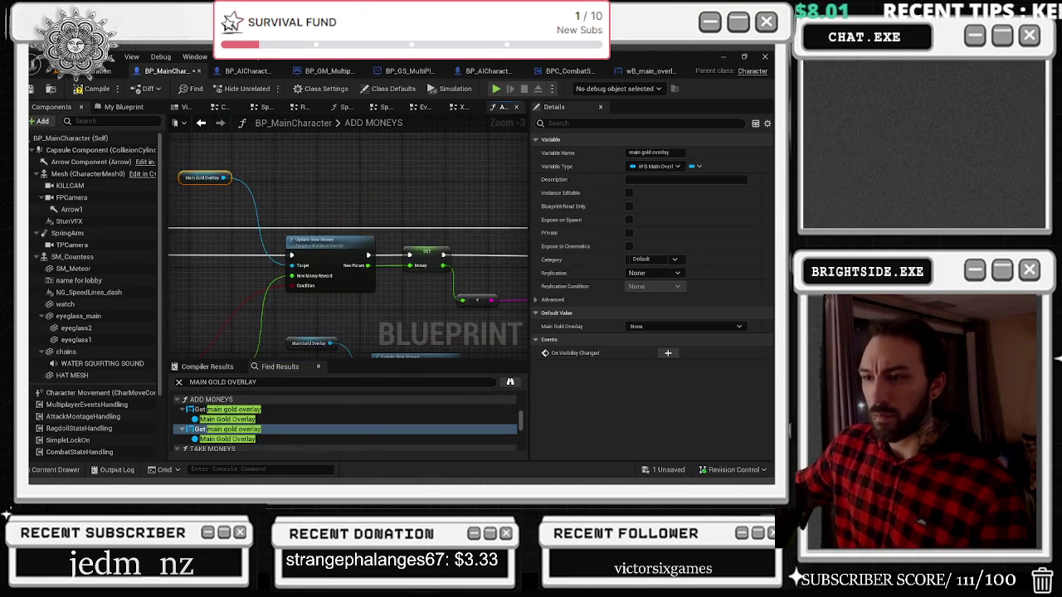
Check the Main Gold Overlay uses in the Add Level and Get Player Save Main Game functions
scroll(237, 438, down, 1)
scroll(237, 437, down, 1)
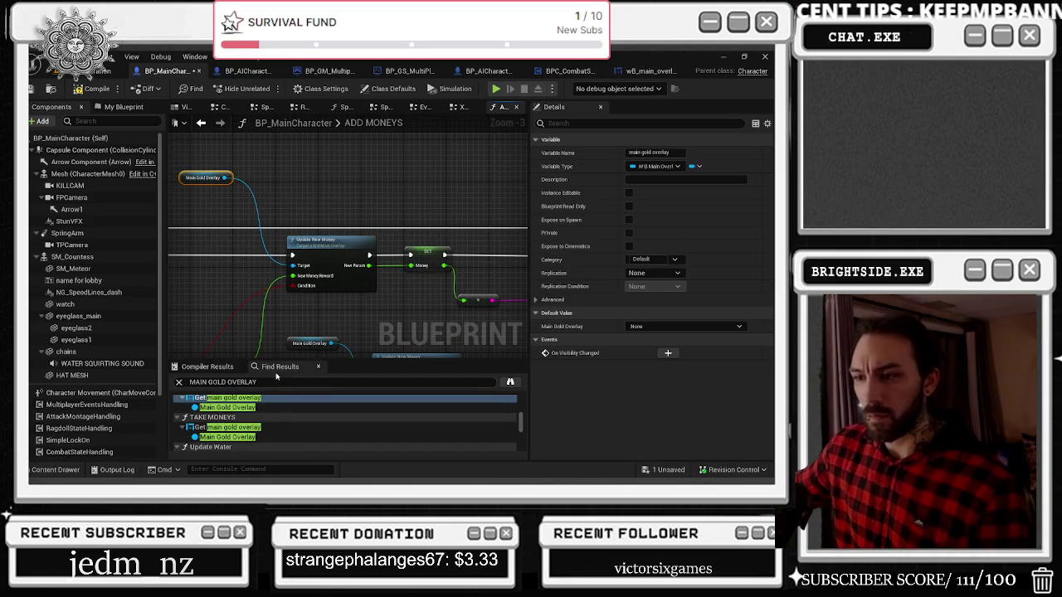
scroll(255, 419, down, 1)
scroll(257, 424, down, 2)
click(259, 425)
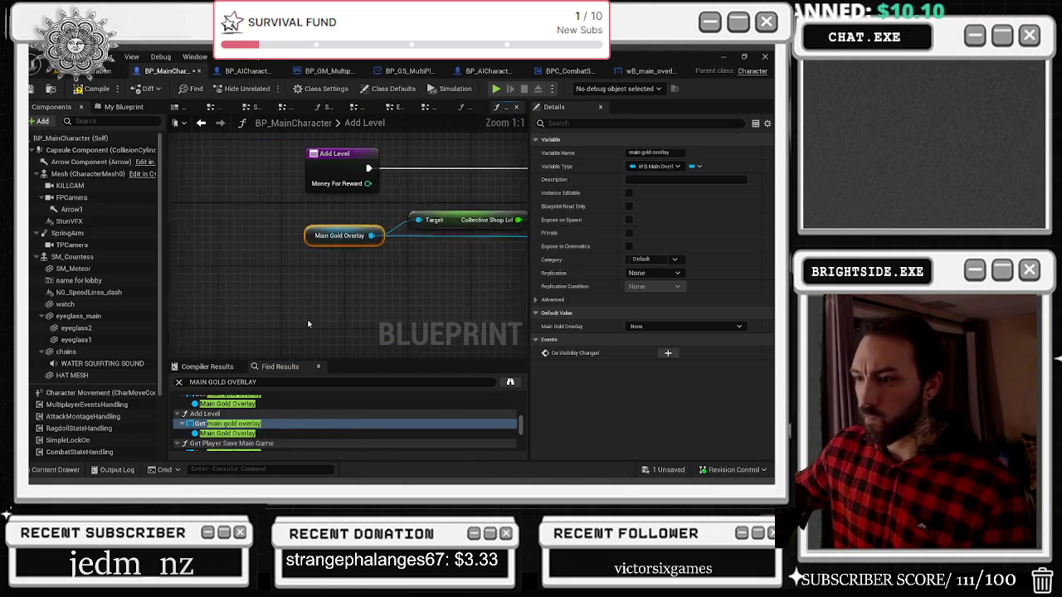
scroll(249, 423, down, 1)
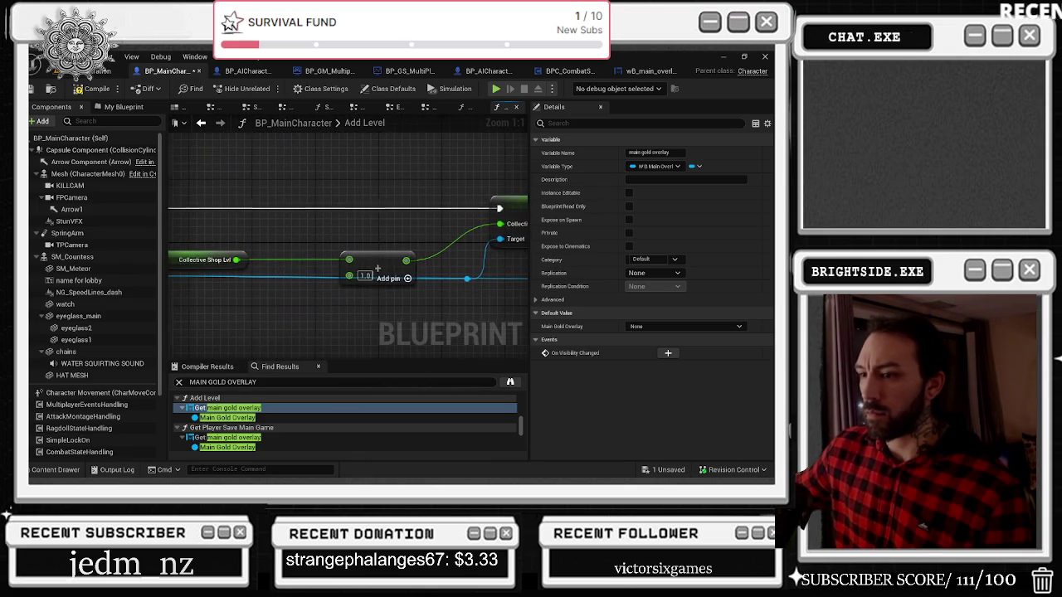
click(228, 437)
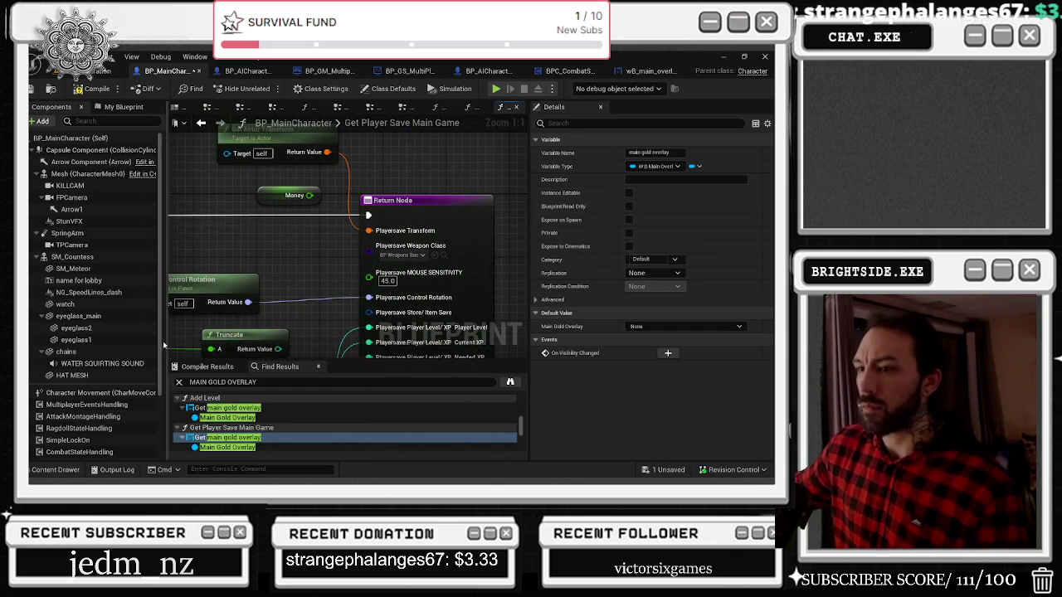
scroll(297, 428, down, 2)
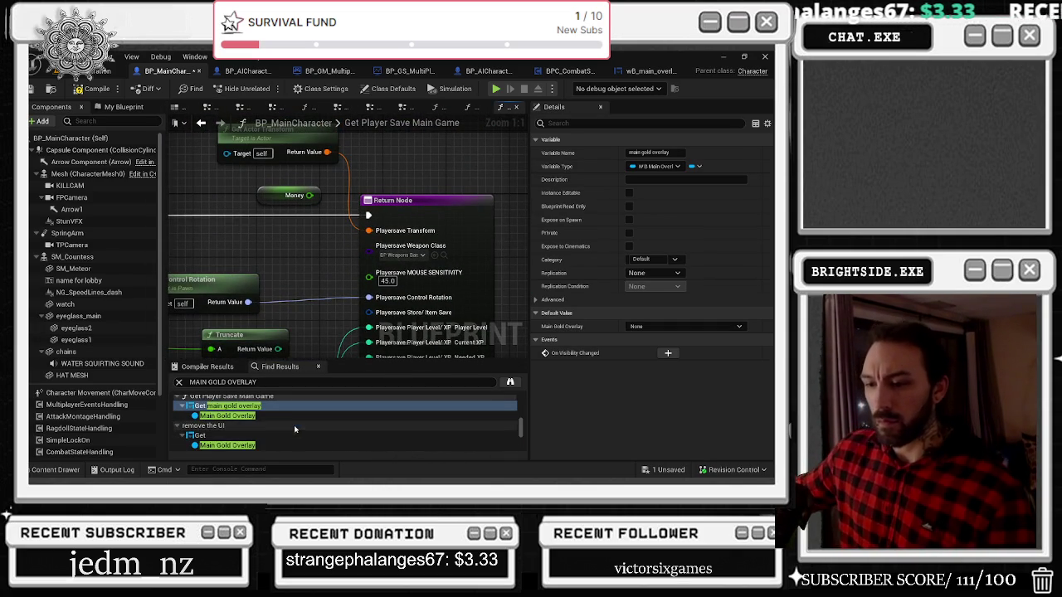
Jump to the Main Gold Overlay getter in the Remove The UI graph
click(252, 436)
double_click(252, 436)
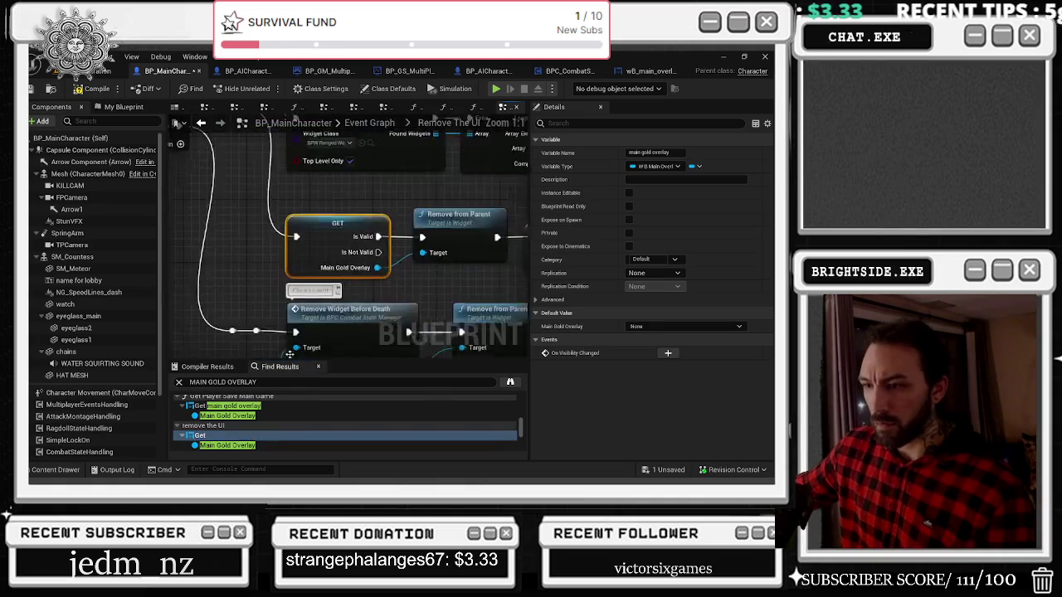
scroll(287, 301, up, 2)
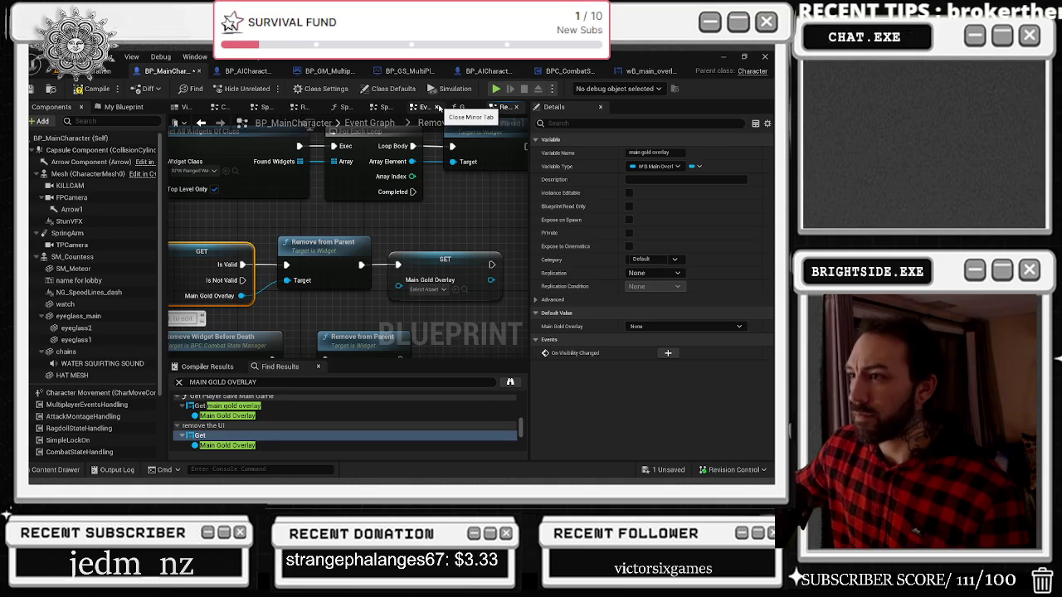
Close five leftover function graph tabs, including the spawn function graphs
click(403, 110)
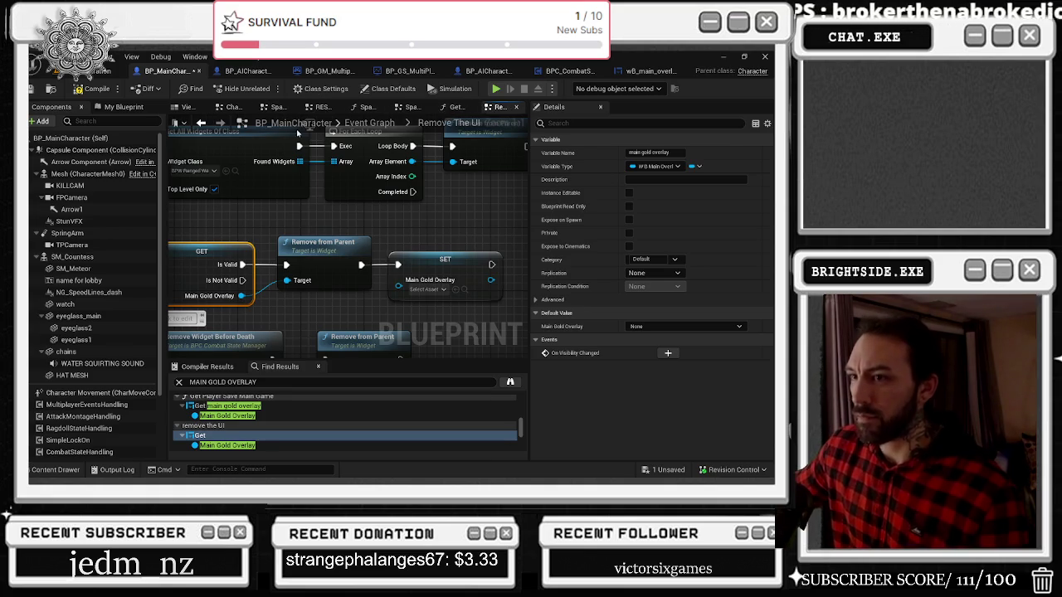
click(291, 109)
click(318, 110)
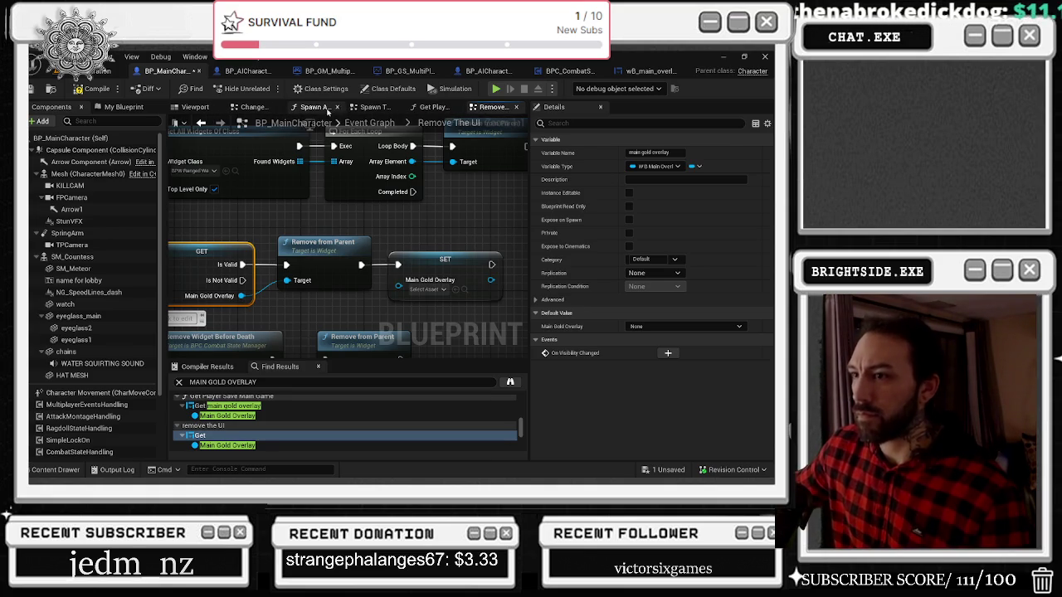
click(337, 108)
click(374, 109)
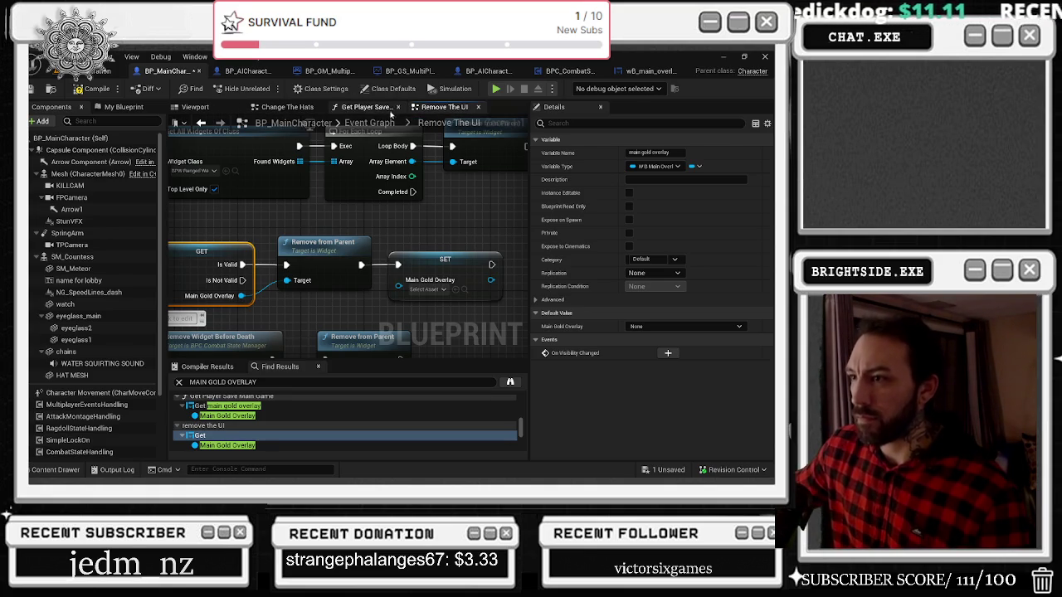
Visit the remaining references: Set main gold overlay, old not working, spawn the overlay widget, animation outward
scroll(291, 245, down, 2)
scroll(378, 239, down, 1)
scroll(332, 419, down, 2)
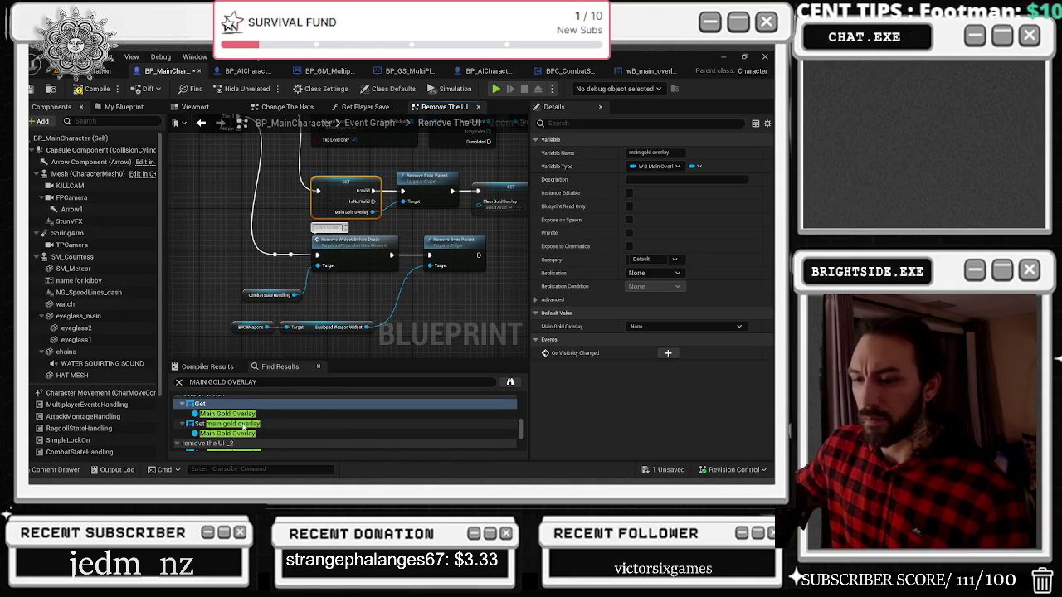
click(232, 423)
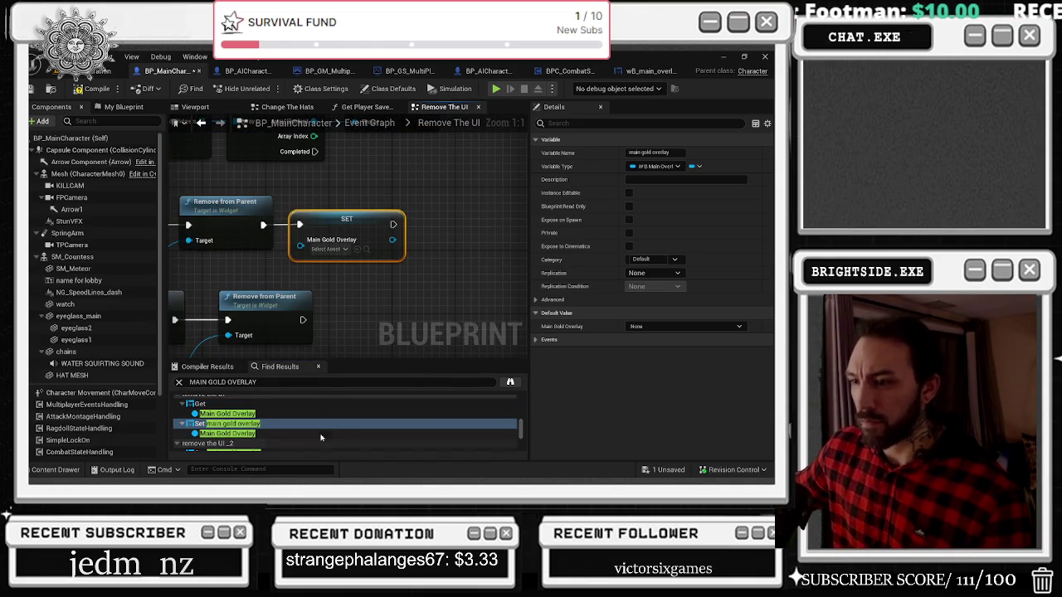
scroll(277, 426, down, 2)
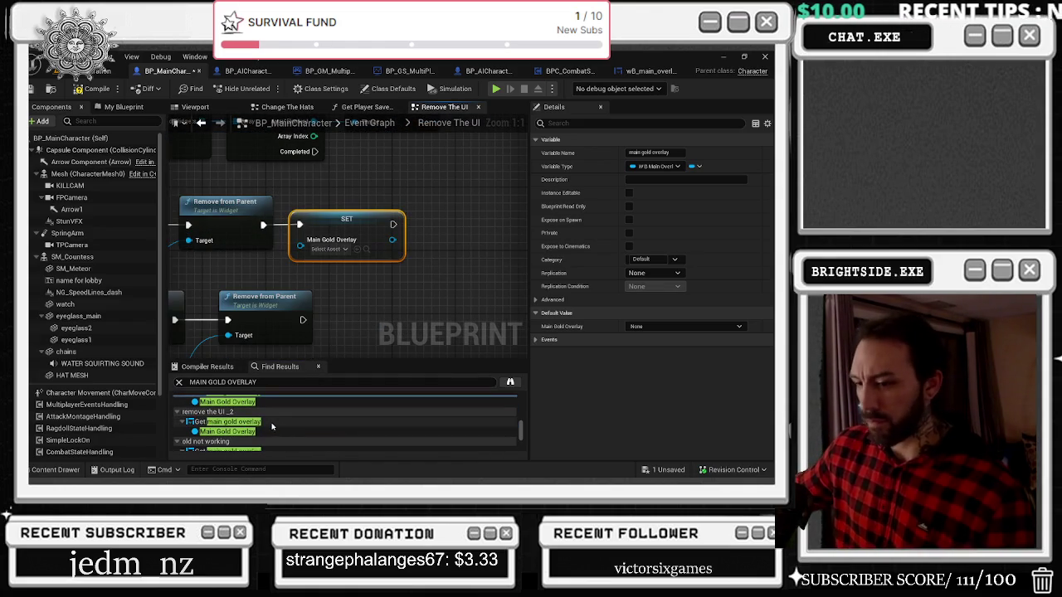
click(272, 428)
scroll(267, 428, down, 2)
click(265, 429)
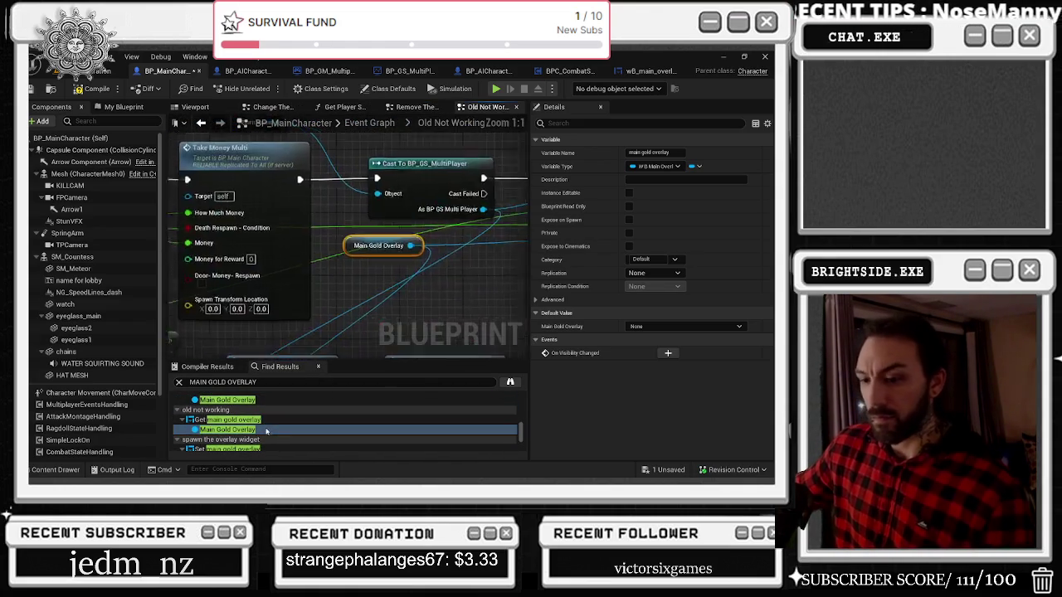
scroll(265, 429, down, 1)
click(270, 433)
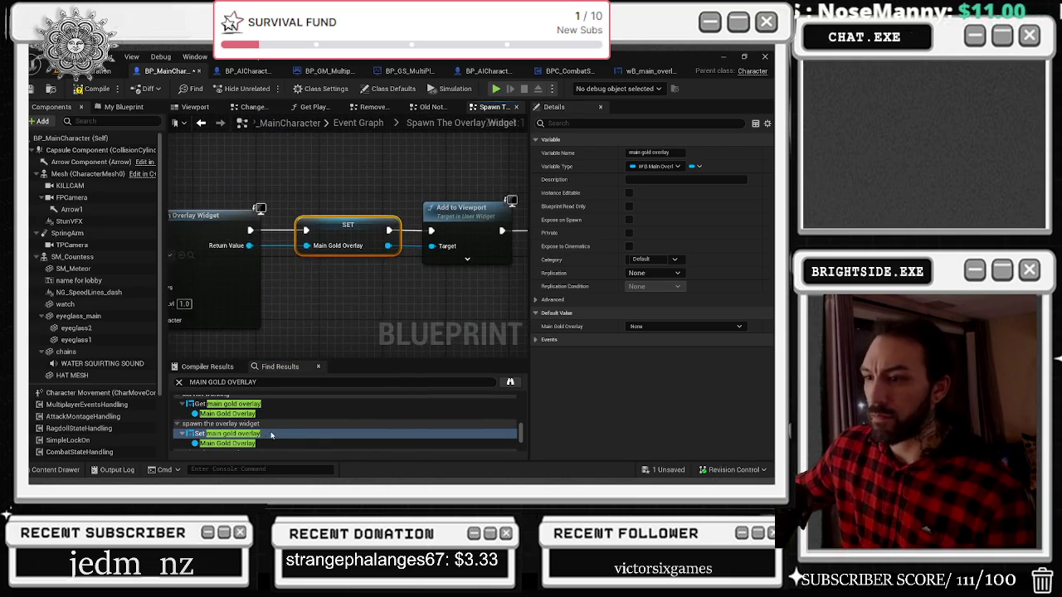
scroll(404, 241, down, 6)
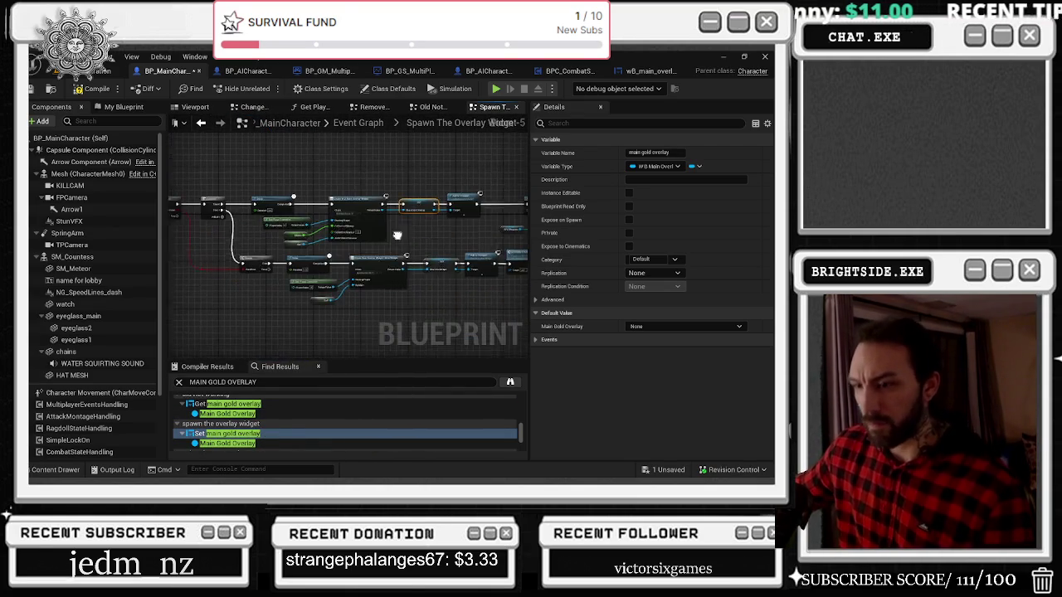
scroll(324, 427, down, 2)
click(322, 435)
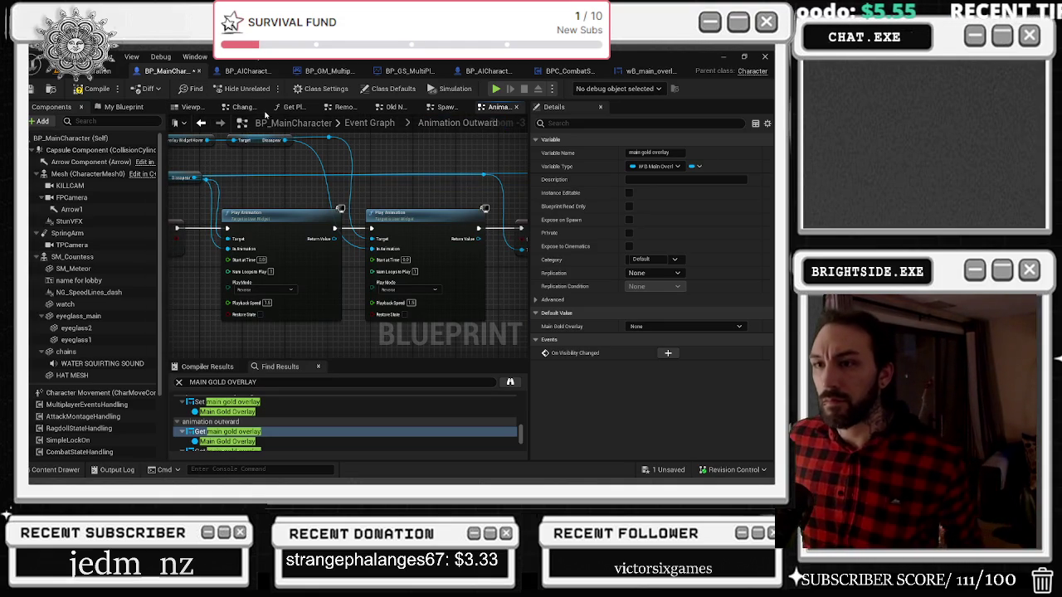
Close the Change The Hats, Get Player Save and Remove The UI graphs, returning to the Event Graph
click(267, 107)
click(279, 107)
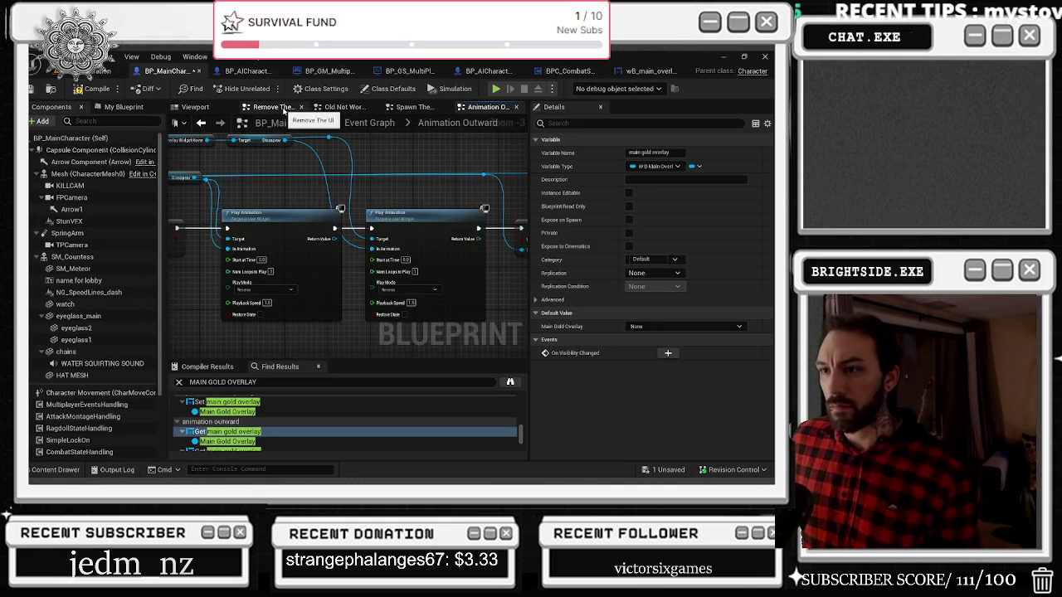
click(300, 107)
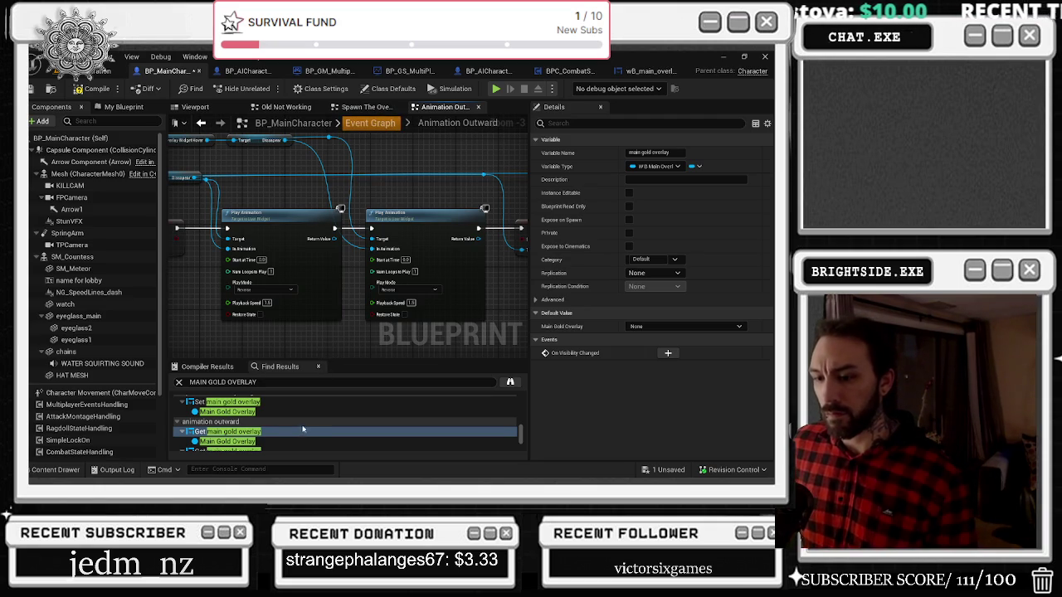
click(307, 433)
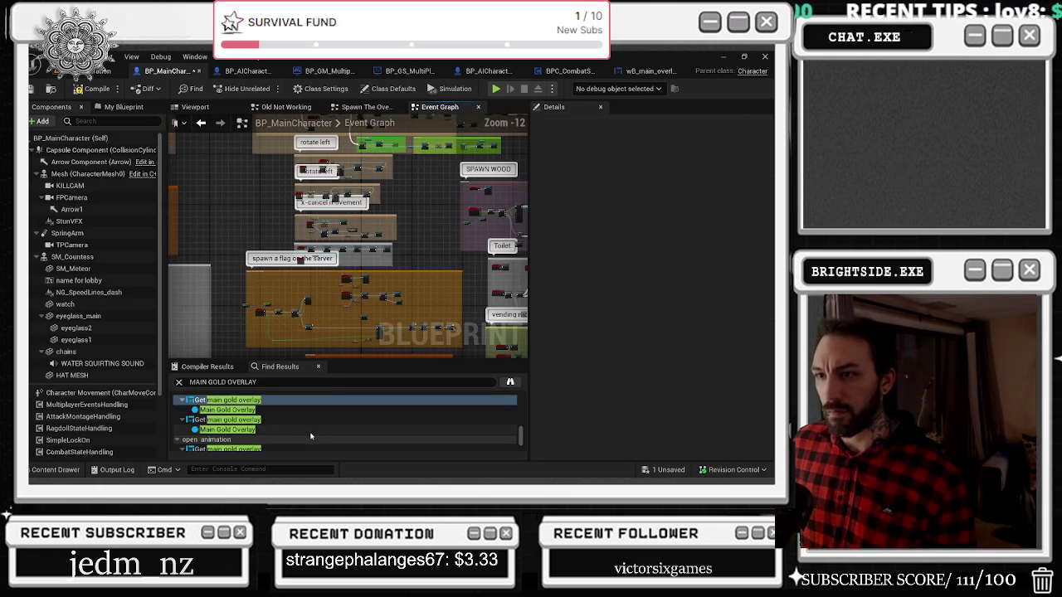
mouse_move(260, 184)
mouse_down()
mouse_move(274, 312)
mouse_move(339, 350)
mouse_up()
scroll(291, 208, up, 4)
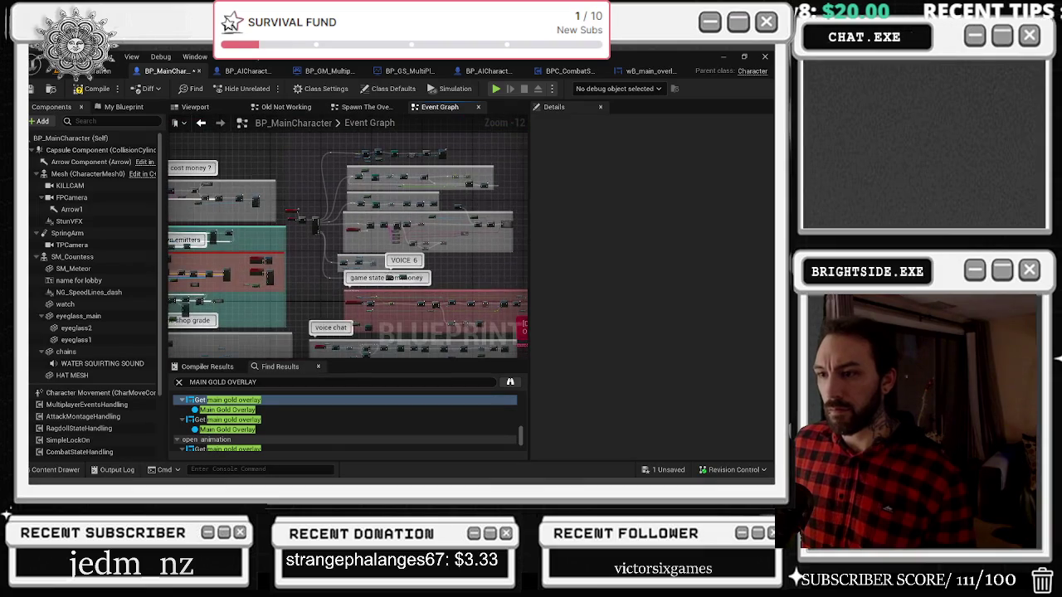
scroll(291, 208, up, 5)
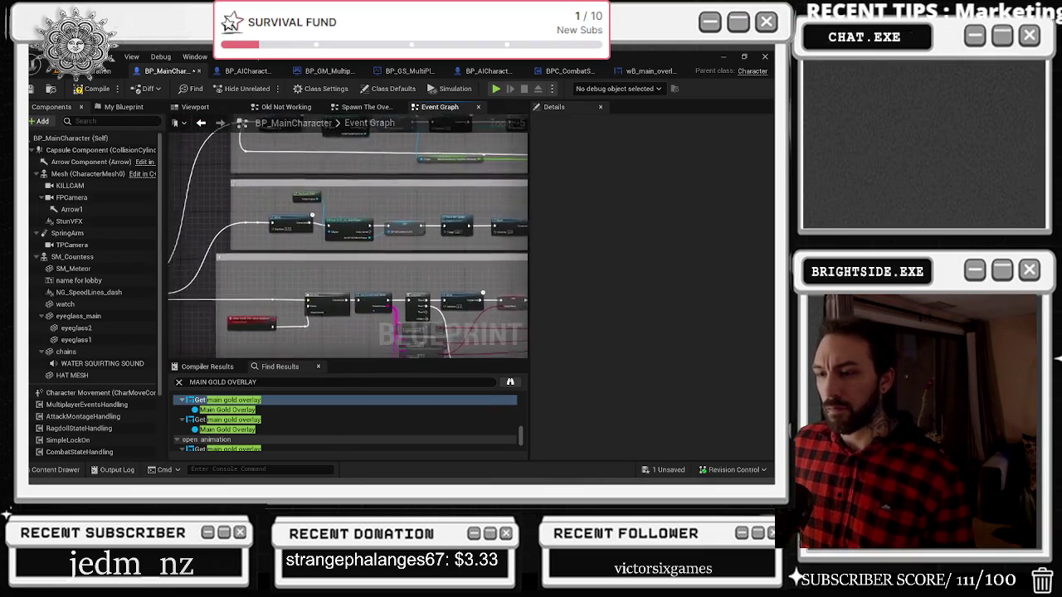
scroll(353, 212, up, 1)
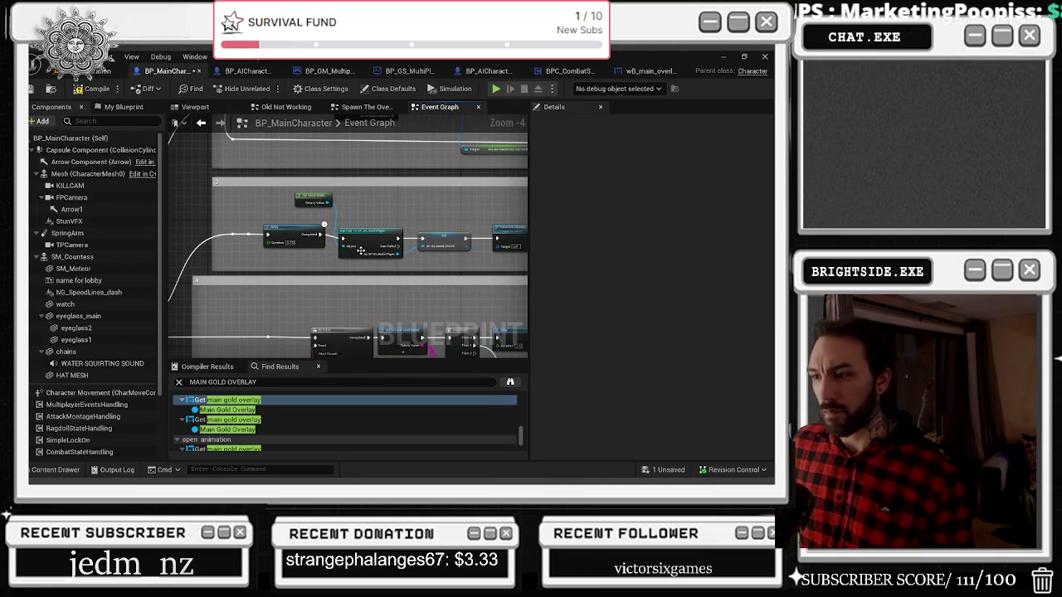
drag(375, 147, 363, 268)
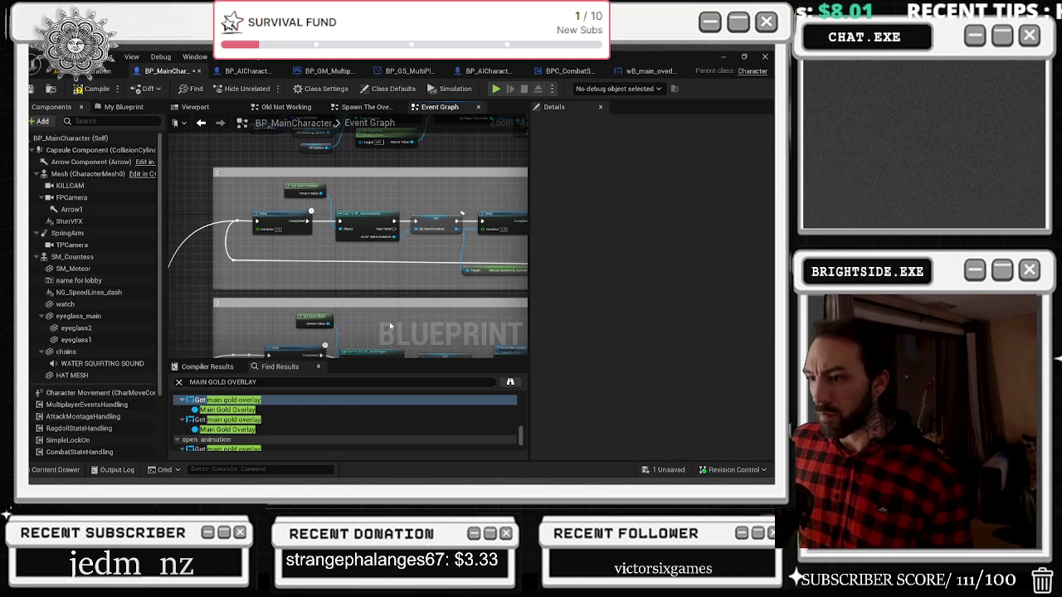
drag(419, 284, 193, 286)
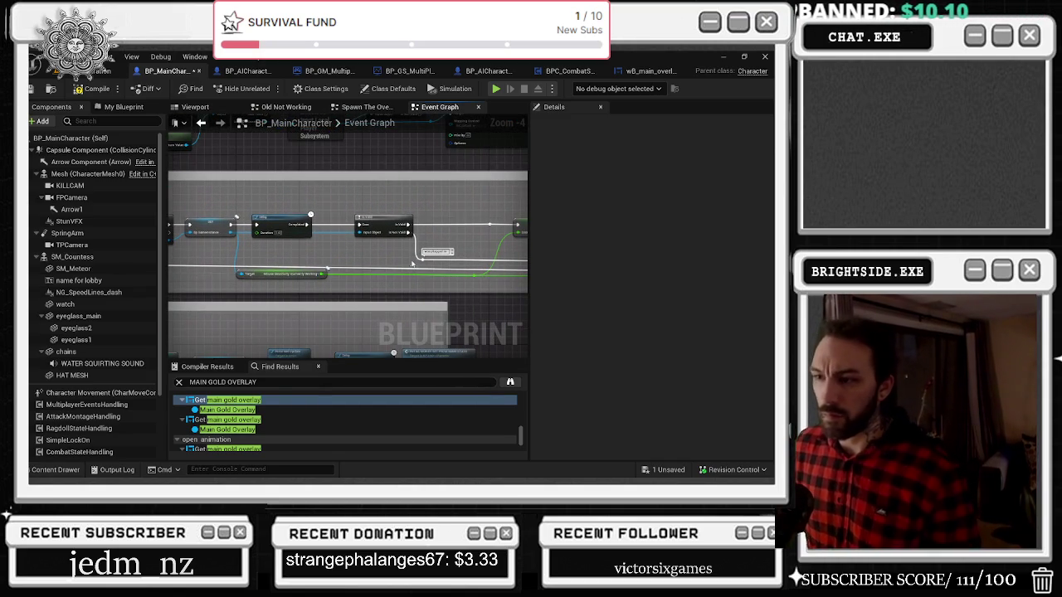
drag(413, 264, 205, 247)
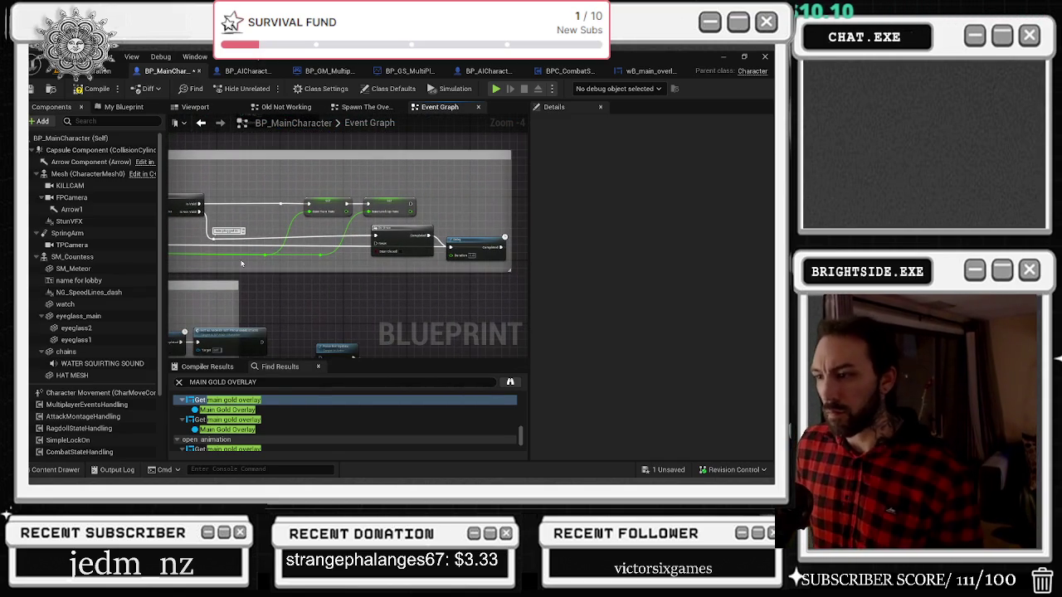
drag(336, 237, 368, 252)
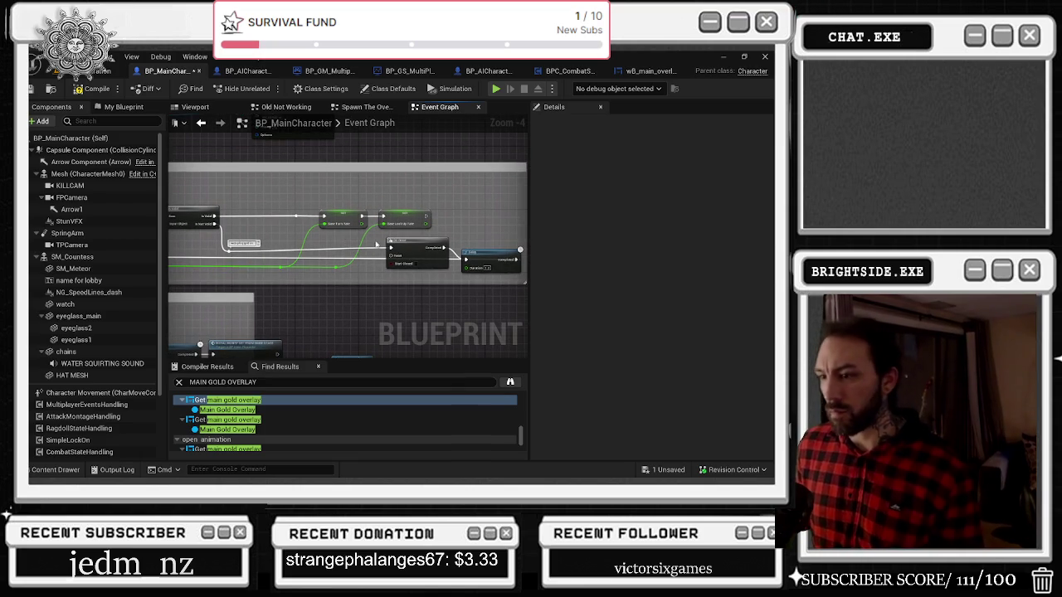
drag(488, 285, 486, 283)
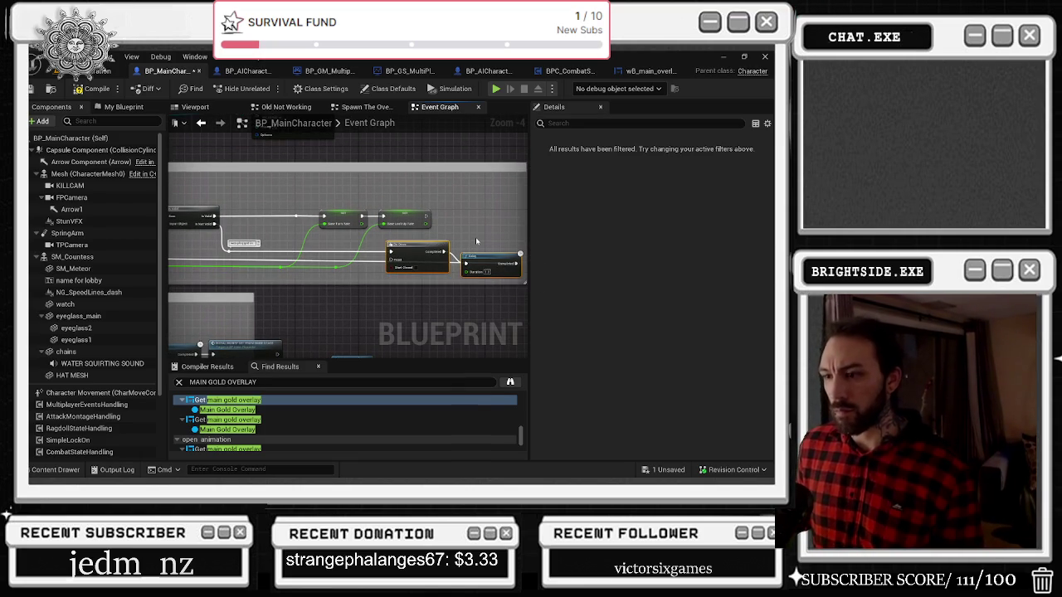
mouse_move(478, 240)
mouse_down()
mouse_move(539, 273)
mouse_move(577, 232)
mouse_up()
mouse_move(415, 240)
mouse_down()
mouse_move(369, 232)
mouse_move(488, 217)
mouse_move(528, 229)
mouse_up()
drag(418, 263, 485, 236)
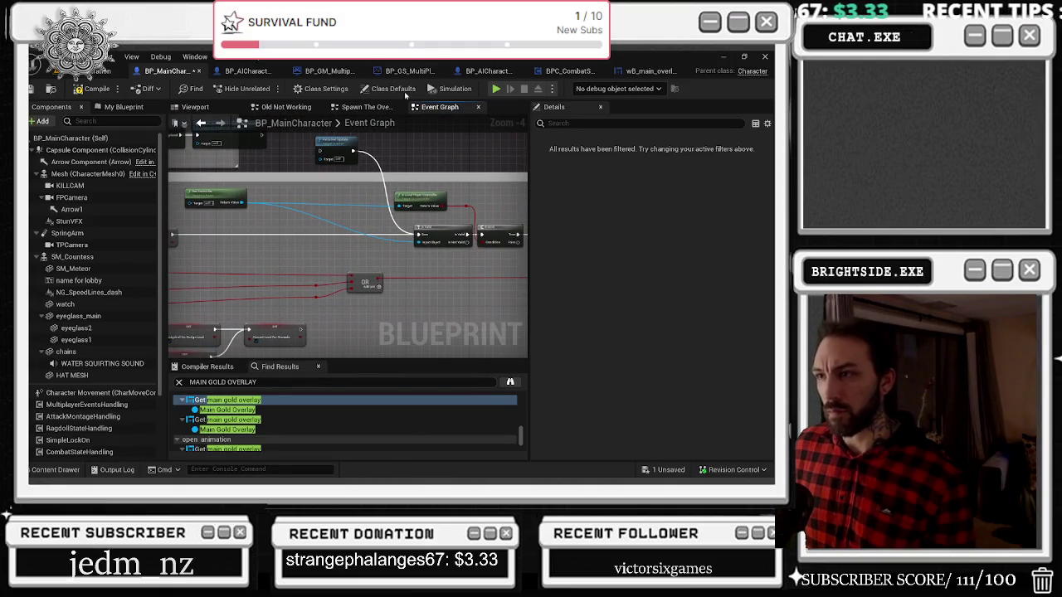
drag(386, 236, 272, 229)
Look inside the collapsed 'spawn the overlay widget' graph, then open wB_main_overlay from the Content Drawer
click(424, 226)
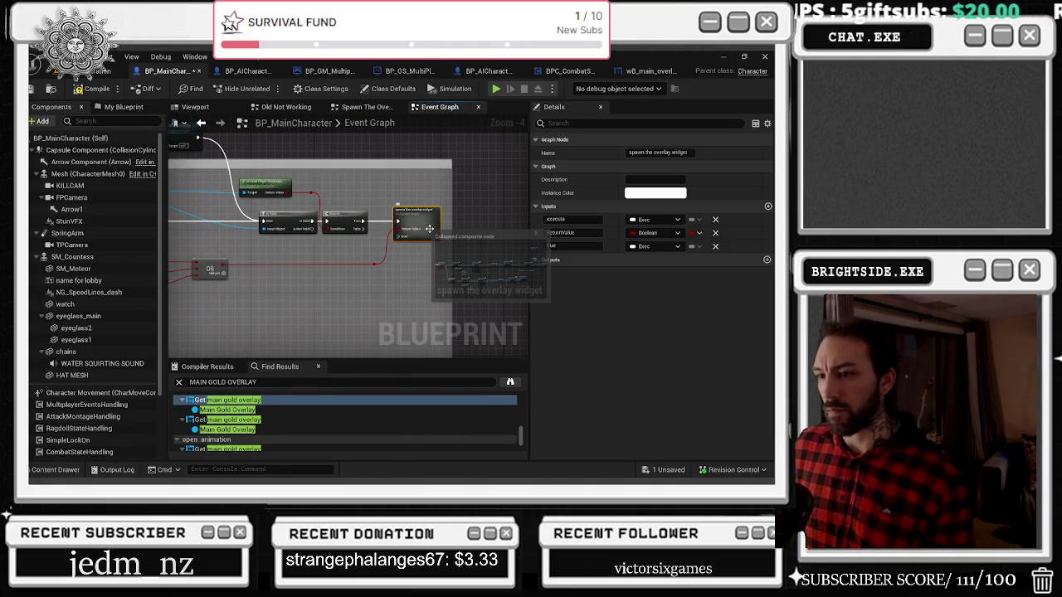
double_click(432, 233)
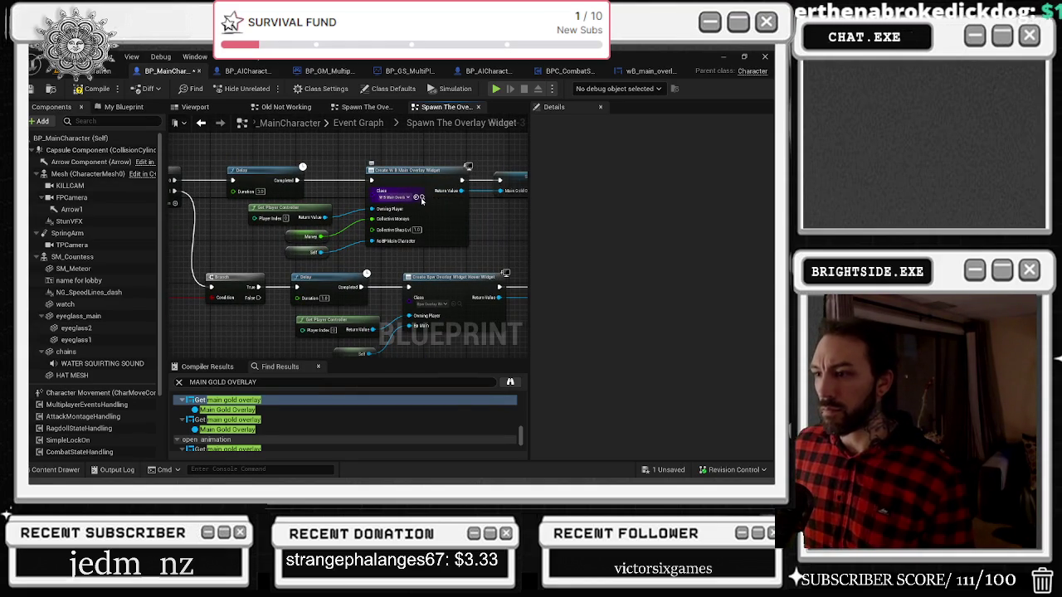
key(ctrl+space)
double_click(362, 401)
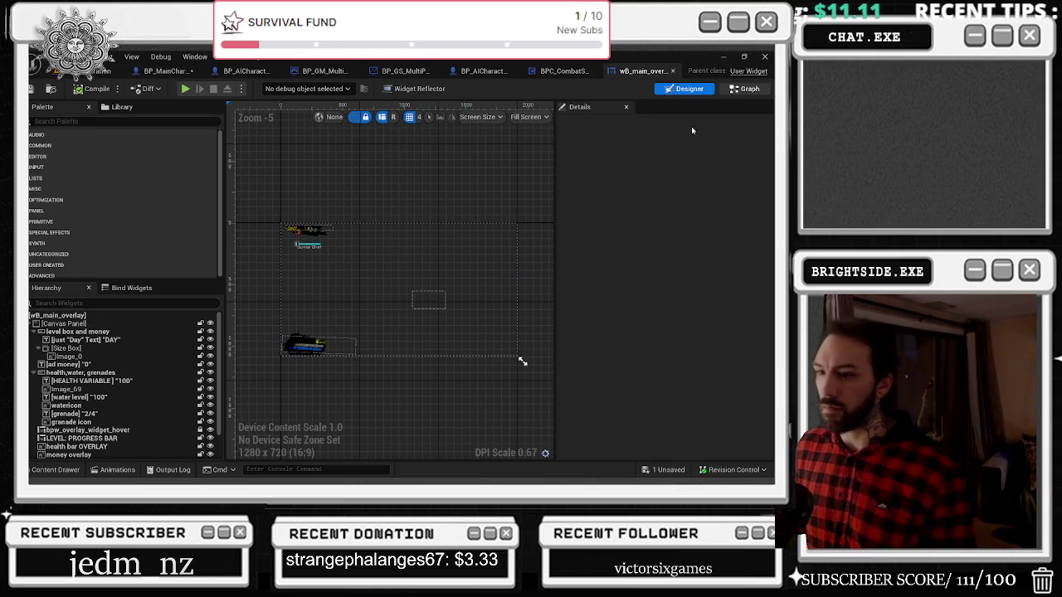
Show wB_main_overlay's Event Graph zoomed out, with Update New Money and Update WATER listed
click(744, 88)
mouse_move(349, 181)
mouse_down()
mouse_move(497, 251)
mouse_move(521, 279)
mouse_up()
scroll(451, 226, down, 2)
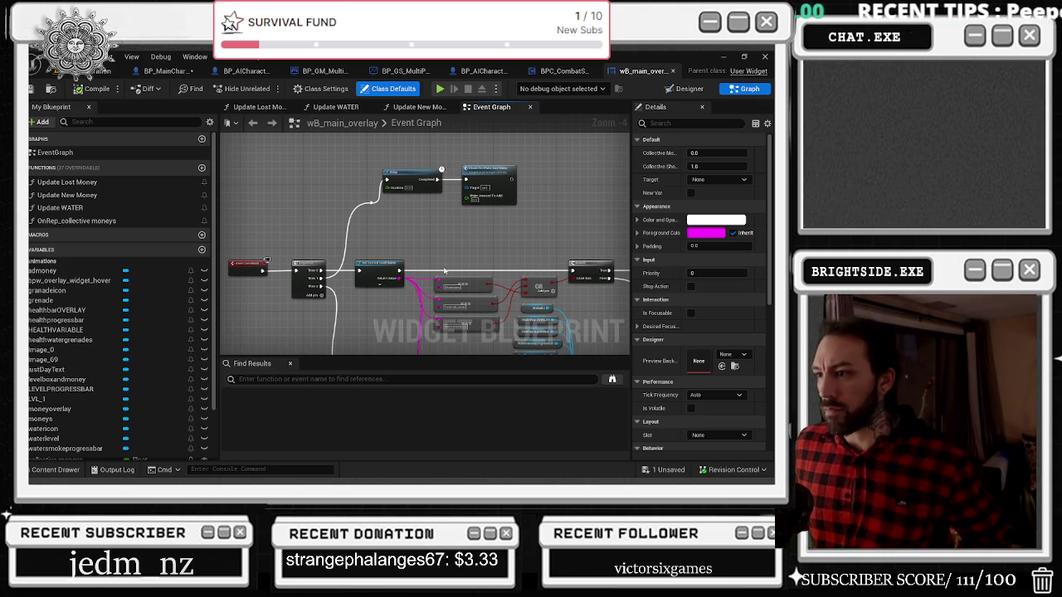
mouse_move(444, 270)
mouse_down()
mouse_move(412, 203)
mouse_move(411, 216)
mouse_move(425, 189)
mouse_move(336, 158)
mouse_up()
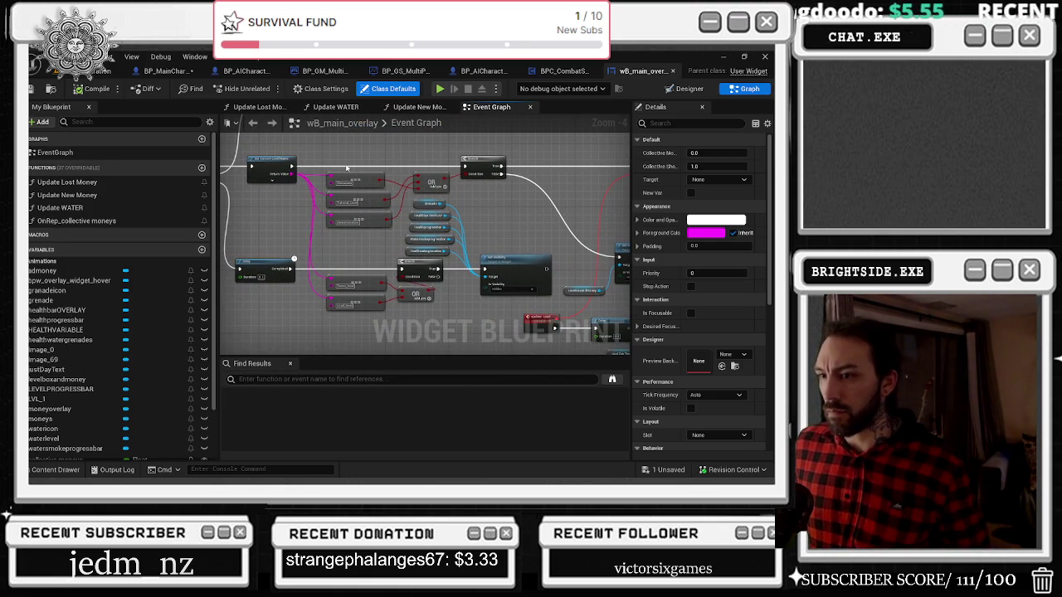
mouse_move(622, 196)
mouse_down()
mouse_move(410, 224)
mouse_move(343, 247)
mouse_move(468, 229)
mouse_move(460, 241)
mouse_up()
mouse_move(393, 122)
mouse_down()
mouse_move(350, 180)
mouse_move(352, 195)
mouse_up()
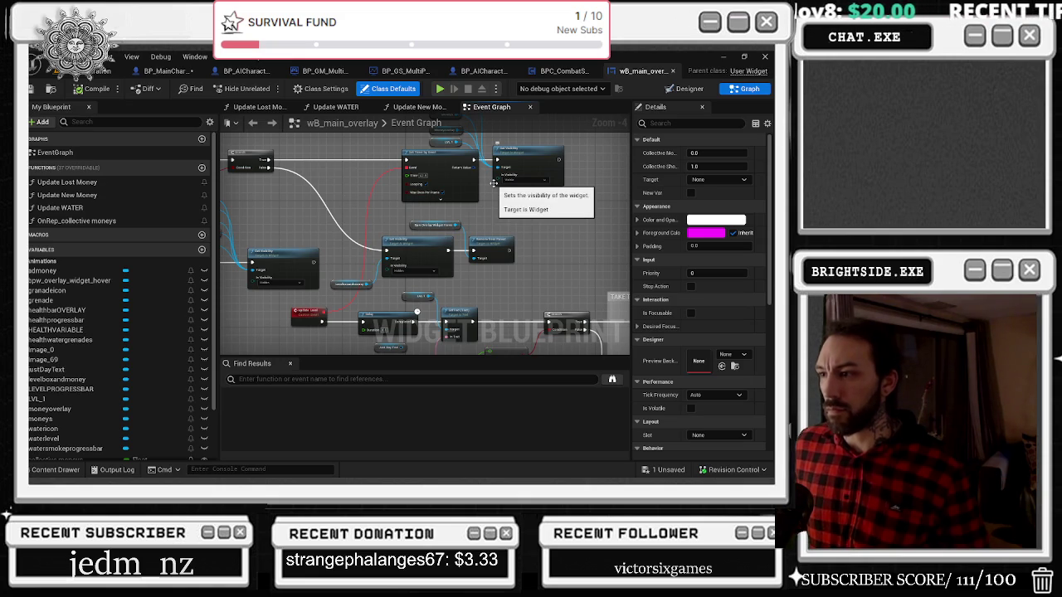
drag(493, 183, 476, 242)
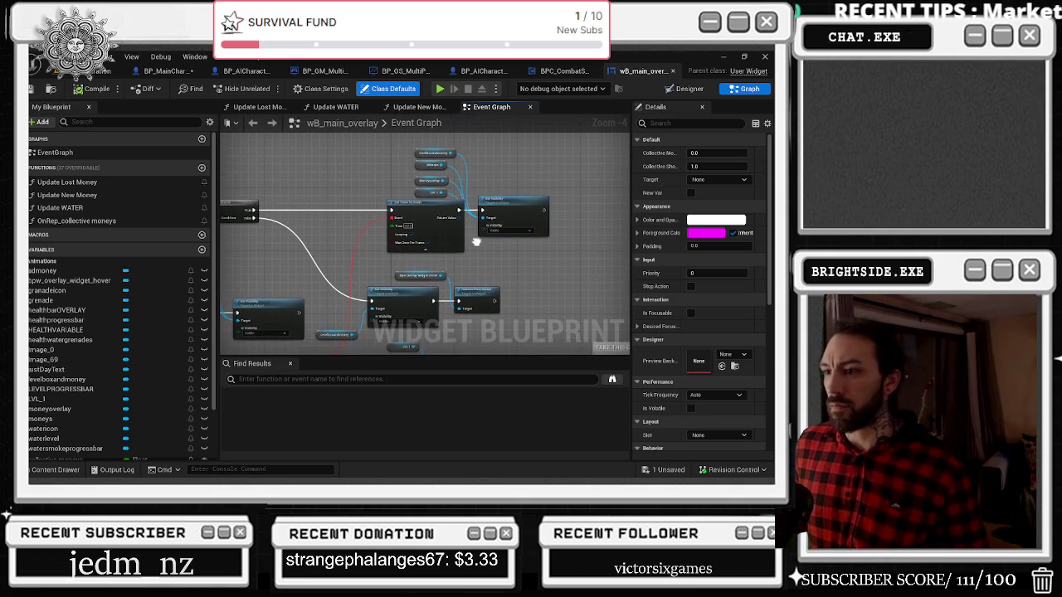
click(420, 170)
click(421, 178)
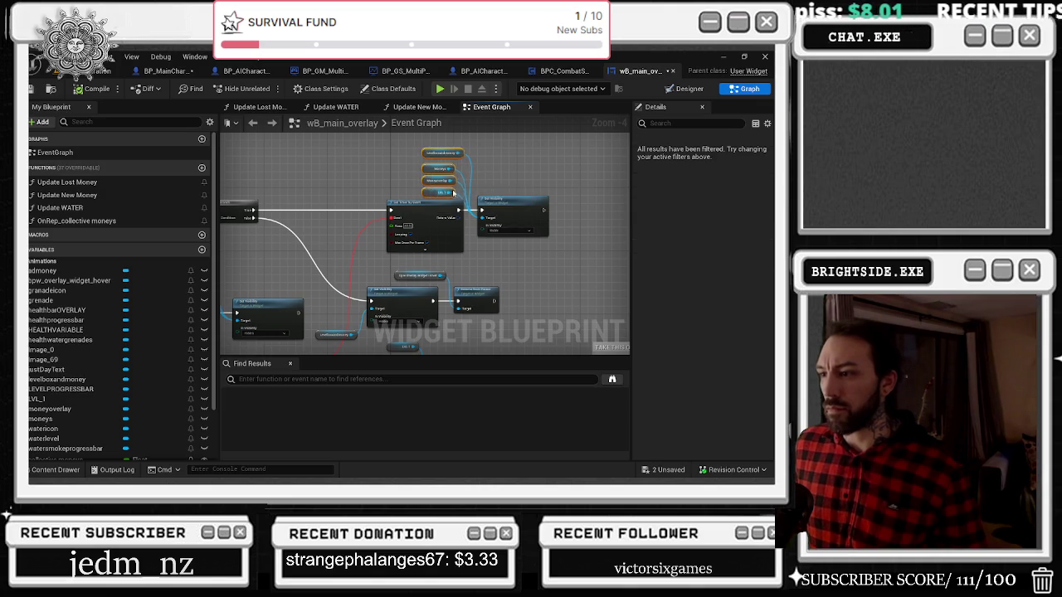
mouse_move(402, 349)
mouse_down()
mouse_move(394, 234)
mouse_move(234, 223)
mouse_move(267, 215)
mouse_move(110, 192)
mouse_up()
drag(415, 248, 139, 235)
mouse_move(260, 203)
mouse_down()
mouse_move(464, 211)
mouse_move(607, 153)
mouse_up()
mouse_move(376, 141)
mouse_down()
mouse_move(398, 183)
mouse_move(446, 216)
mouse_move(361, 200)
mouse_move(317, 141)
mouse_up()
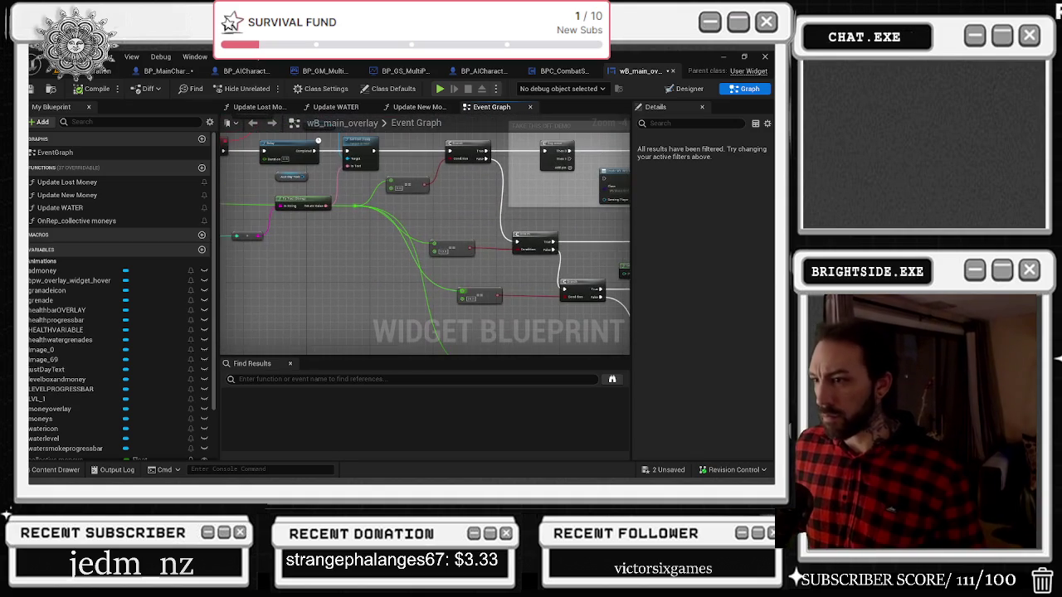
mouse_move(440, 240)
mouse_down()
mouse_move(465, 215)
mouse_move(514, 233)
mouse_up()
drag(428, 312, 448, 303)
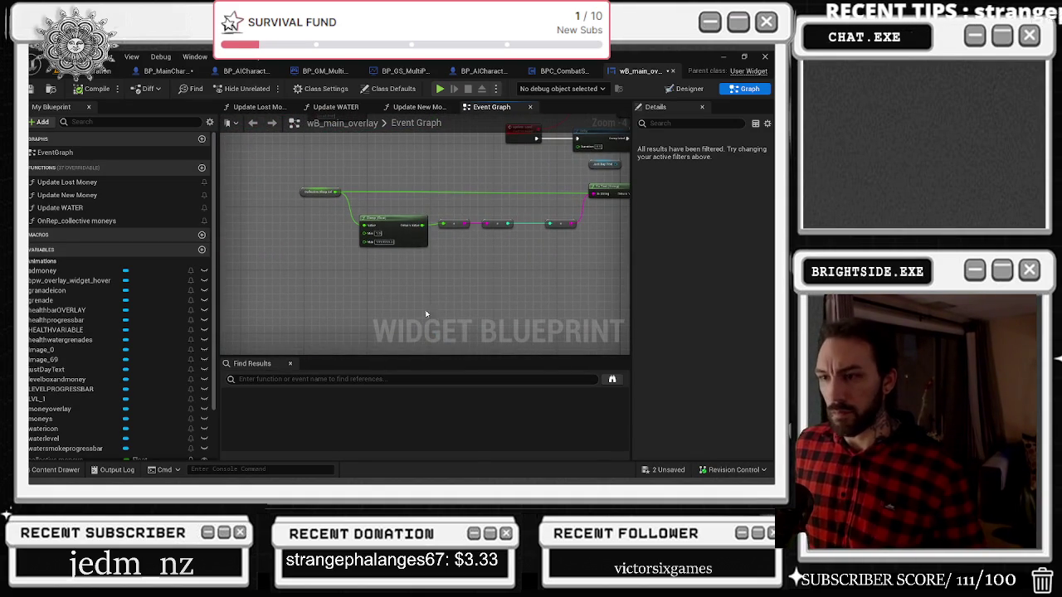
mouse_move(451, 246)
mouse_down()
mouse_move(493, 332)
mouse_move(463, 231)
mouse_move(407, 239)
mouse_up()
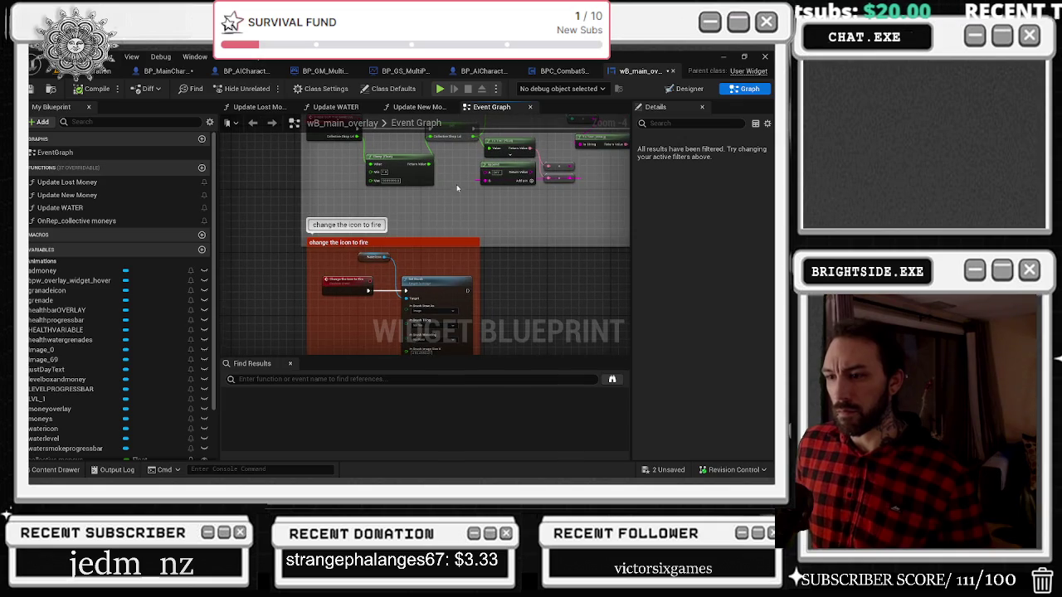
Review the update Level custom event along with its Set Visibility and SetText nodes
scroll(444, 217, down, 4)
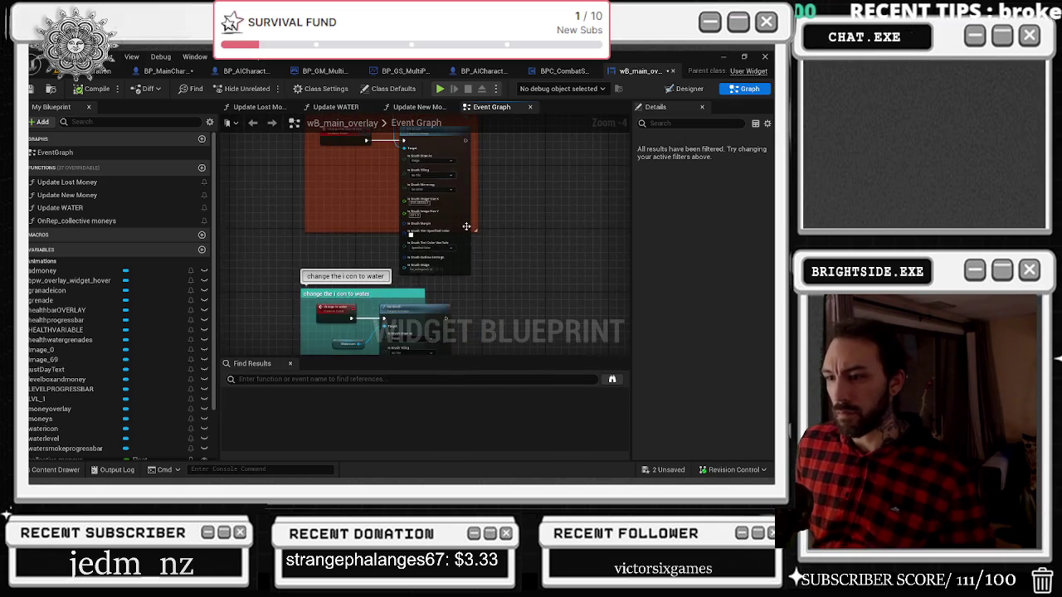
scroll(531, 180, up, 4)
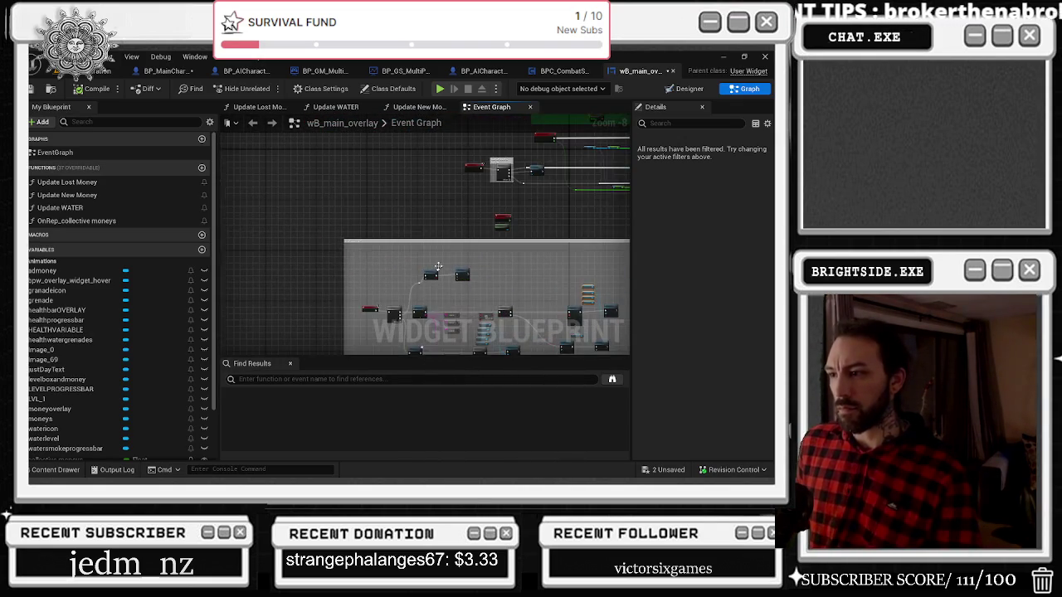
scroll(356, 183, up, 2)
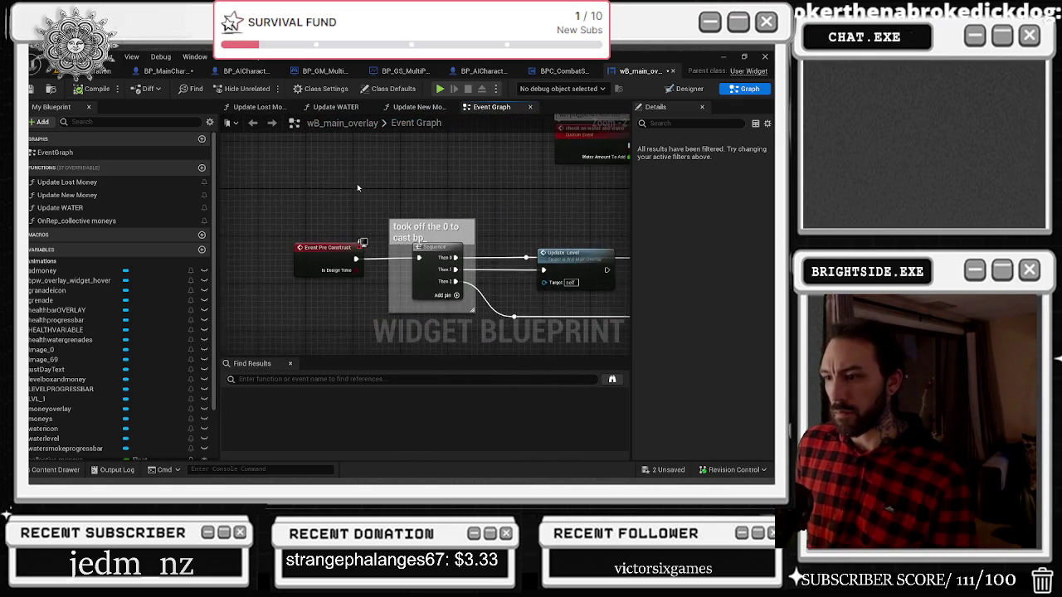
mouse_move(398, 168)
mouse_down()
mouse_move(320, 153)
mouse_move(221, 187)
mouse_move(262, 199)
mouse_up()
double_click(349, 235)
drag(412, 205, 238, 317)
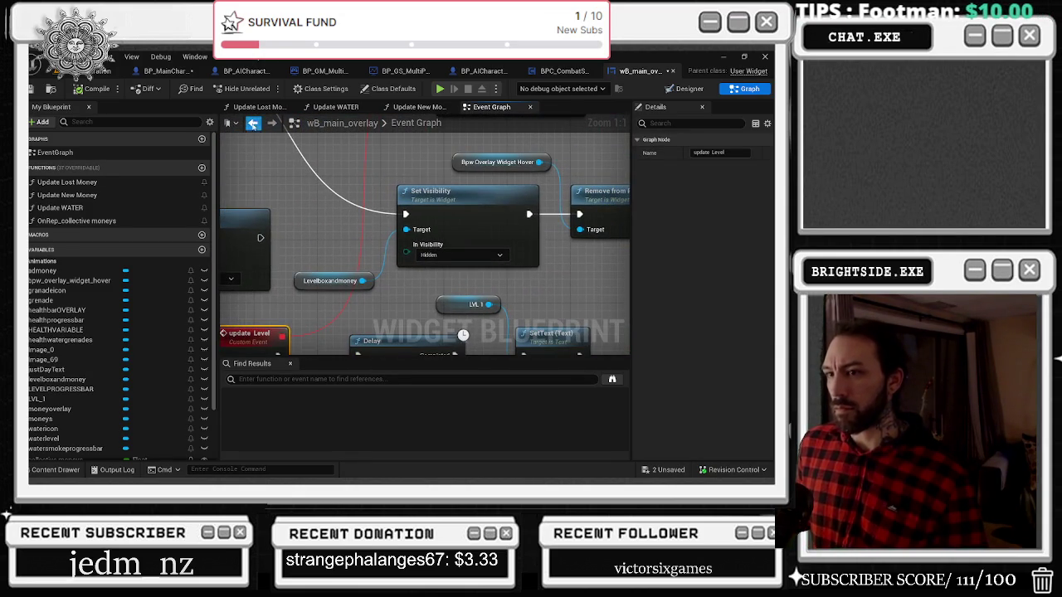
scroll(425, 241, down, 3)
mouse_move(464, 216)
mouse_down()
mouse_move(316, 209)
mouse_move(261, 232)
mouse_move(510, 187)
mouse_move(500, 192)
mouse_move(564, 170)
mouse_move(568, 188)
mouse_move(276, 146)
mouse_move(331, 133)
mouse_move(373, 157)
mouse_move(315, 154)
mouse_move(327, 156)
mouse_move(332, 257)
mouse_move(215, 249)
mouse_move(170, 154)
mouse_move(224, 170)
mouse_move(249, 236)
mouse_up()
Scan the other node chains, then return wB_main_overlay to the Designer view
scroll(286, 255, down, 3)
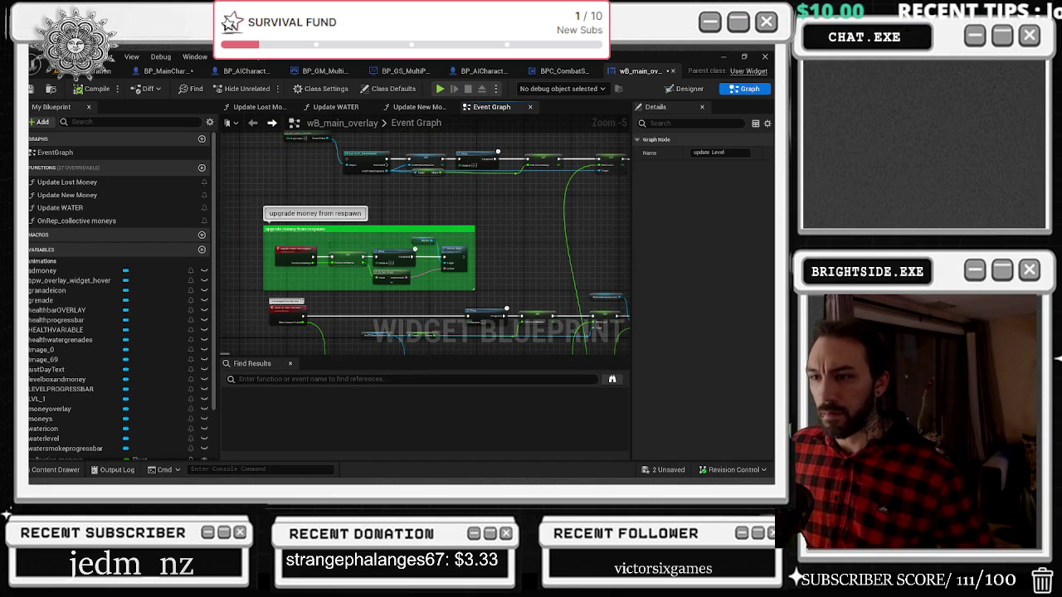
scroll(333, 278, up, 1)
drag(314, 288, 457, 172)
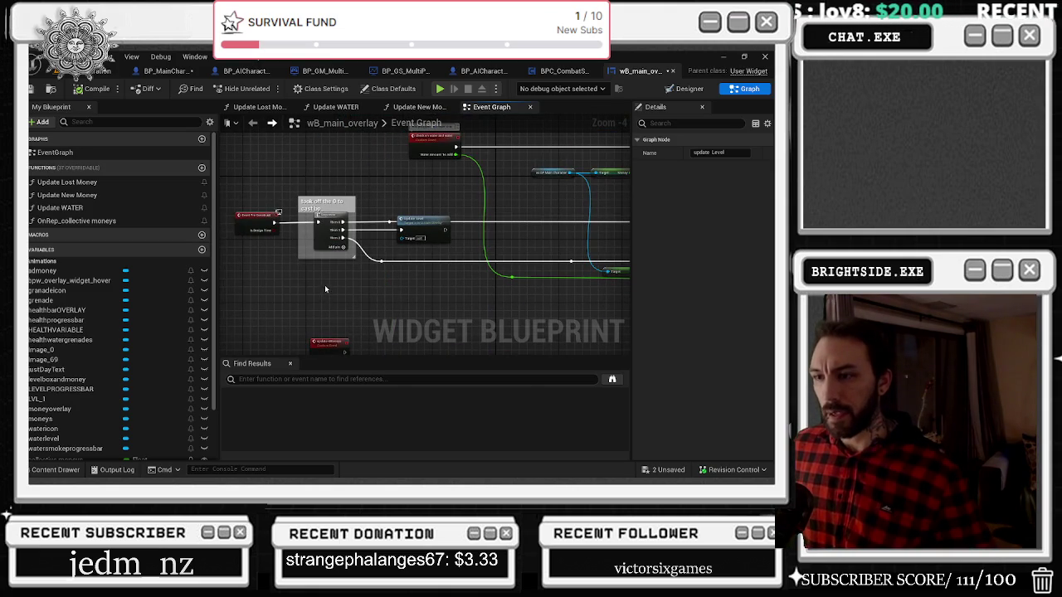
click(683, 89)
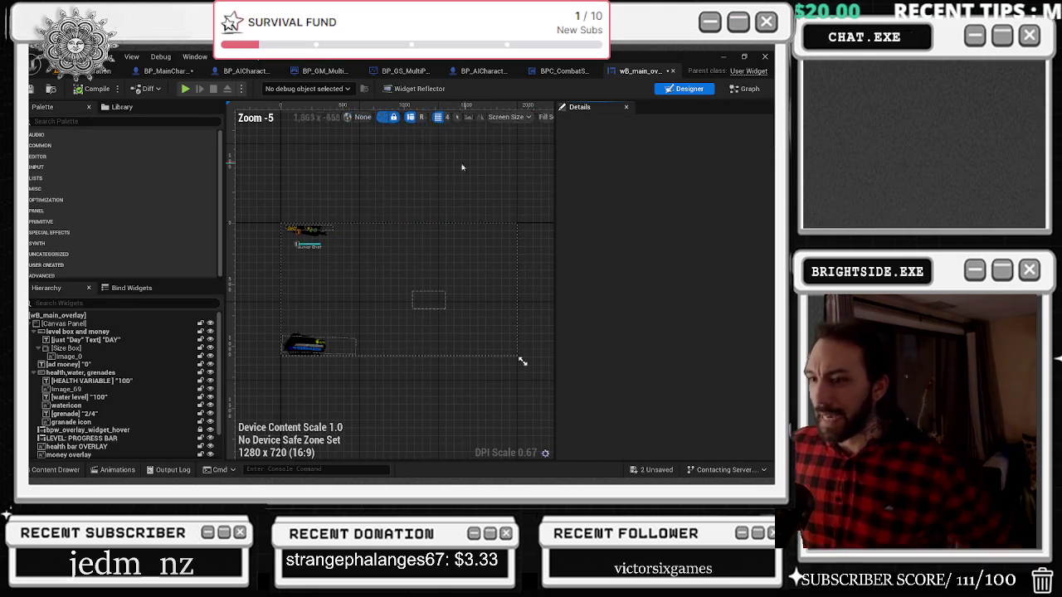
Select money overlay, then LEVEL: PROGRESS BAR, and edit its wb_progress_Level_Fulltime widget
click(315, 247)
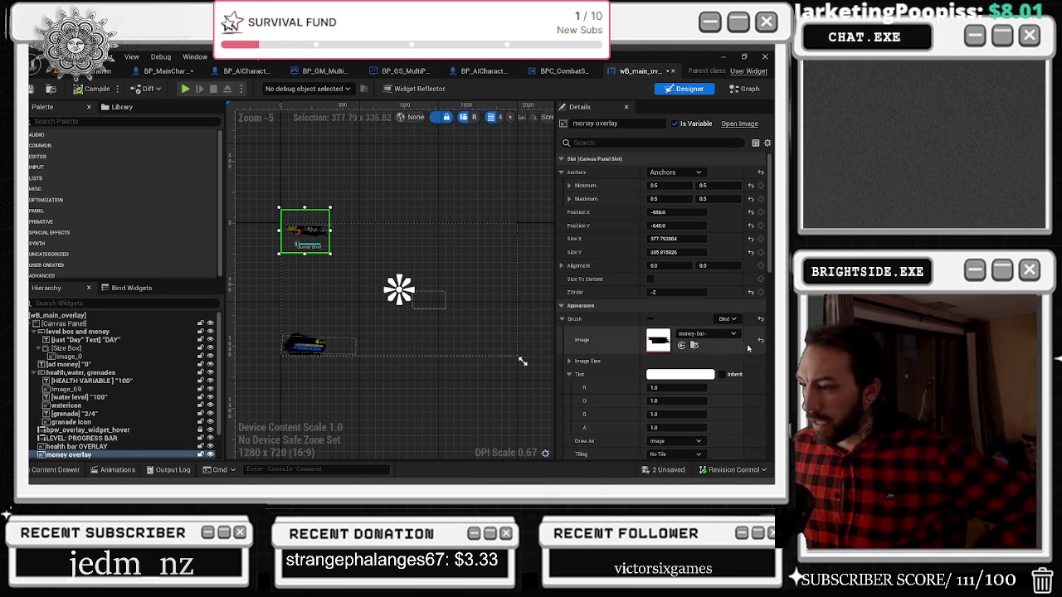
click(106, 438)
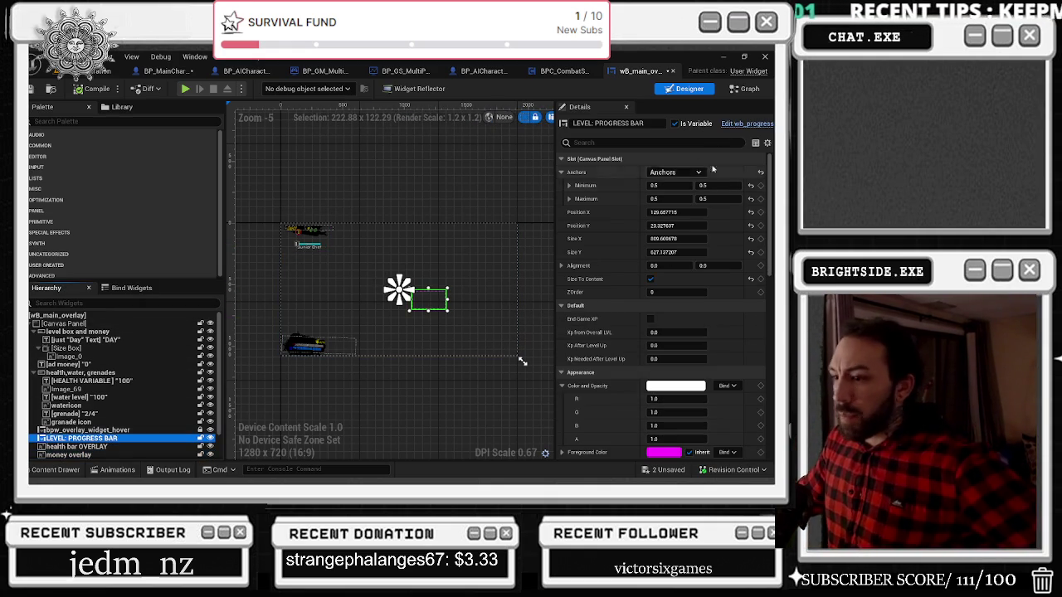
click(746, 122)
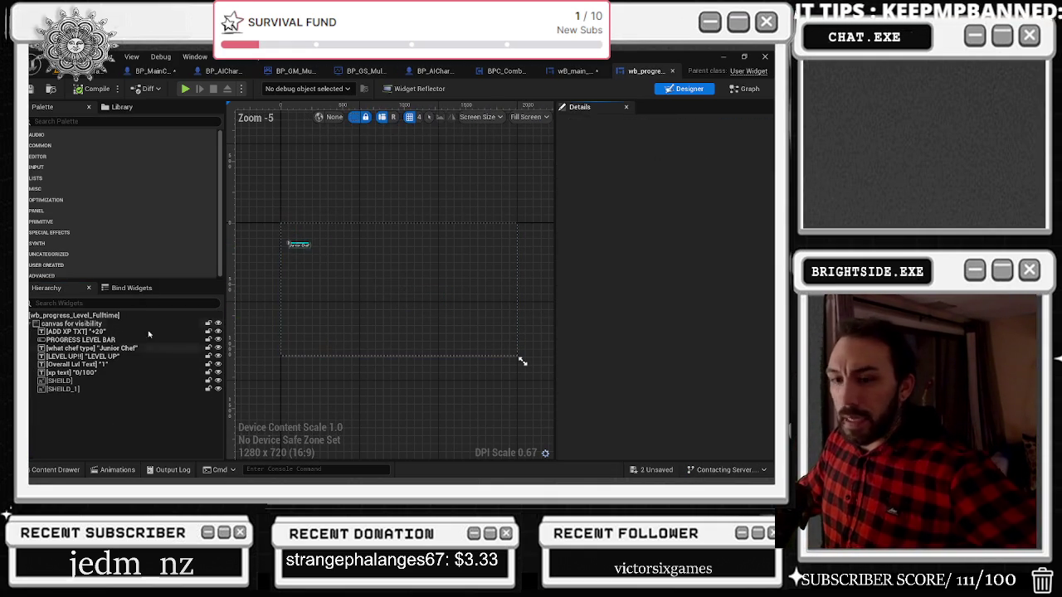
Show wb_progress_Level_Fulltime's Event Graph framed on the Event Construct, Cast, SET and Delay nodes
click(744, 88)
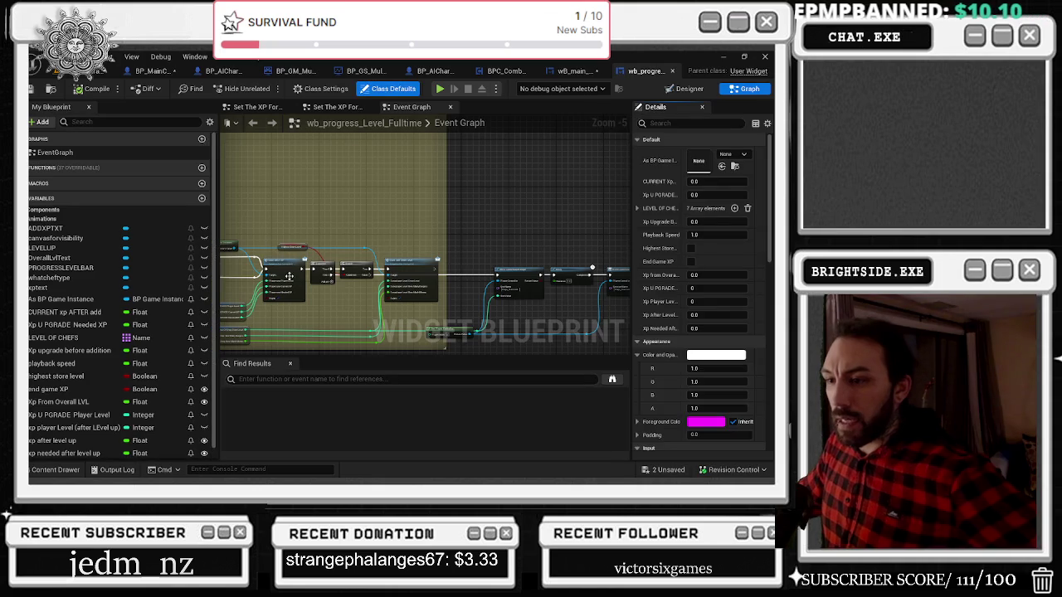
scroll(402, 296, down, 5)
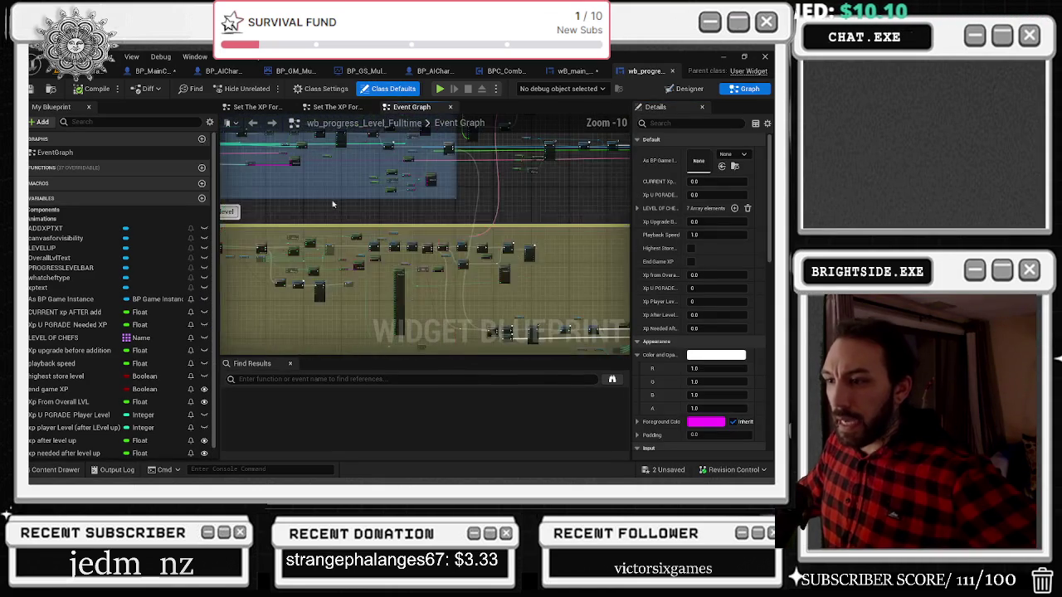
scroll(406, 261, up, 7)
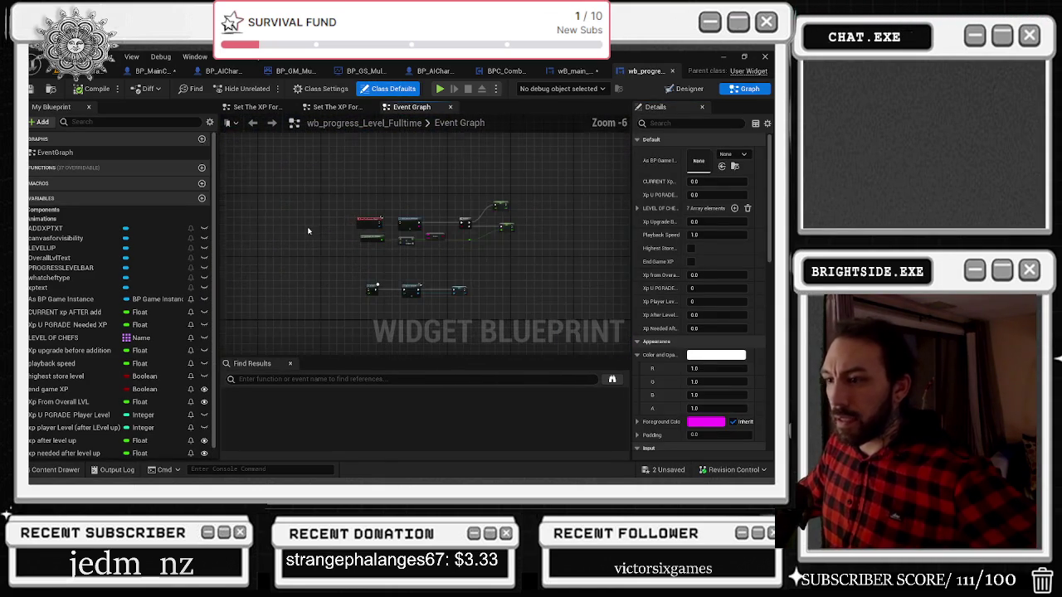
scroll(504, 298, down, 2)
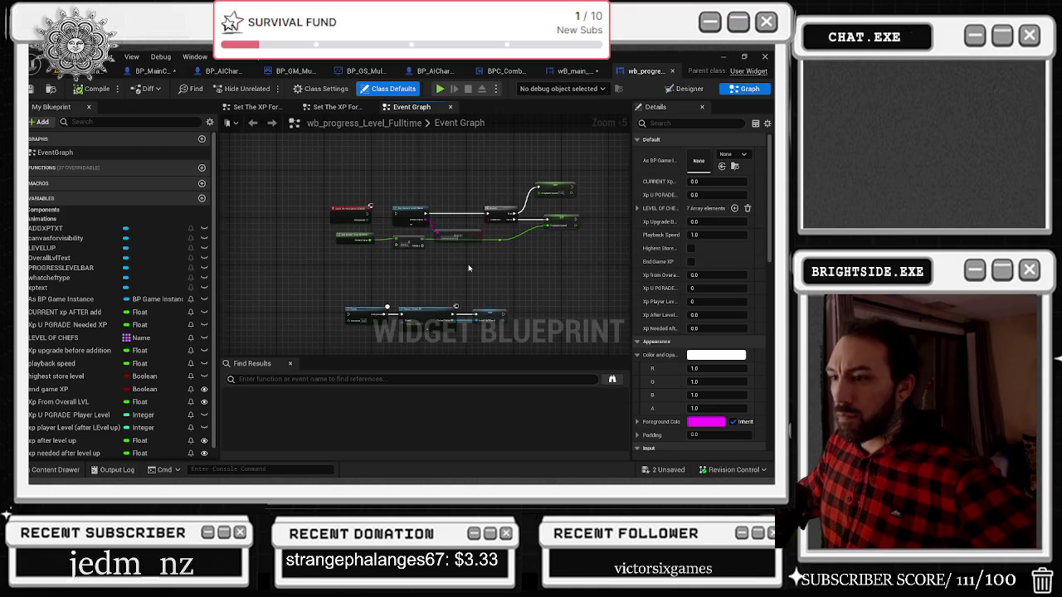
scroll(450, 313, up, 2)
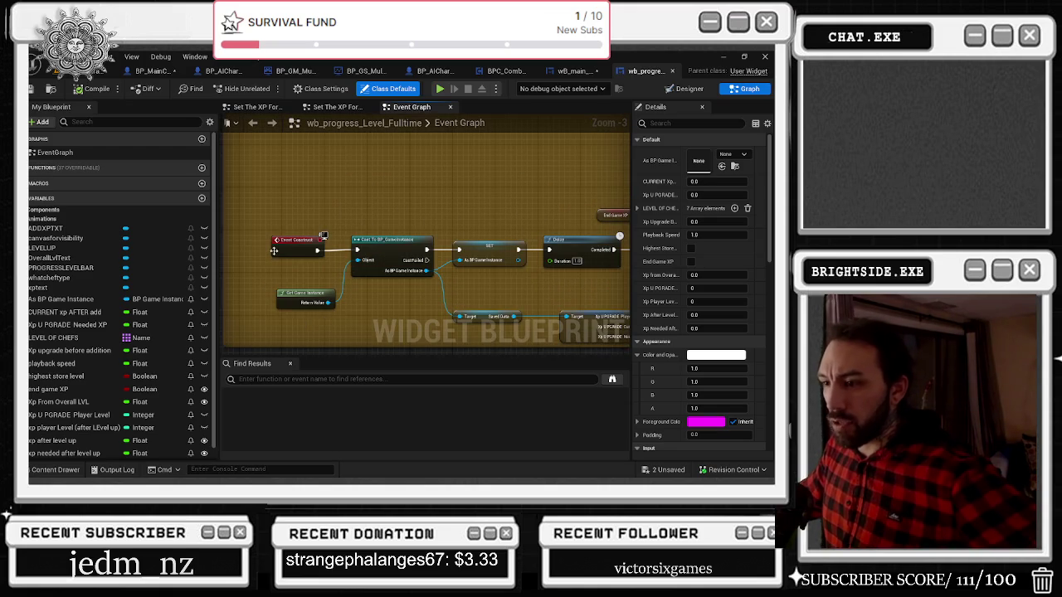
drag(362, 294, 364, 296)
drag(257, 218, 445, 307)
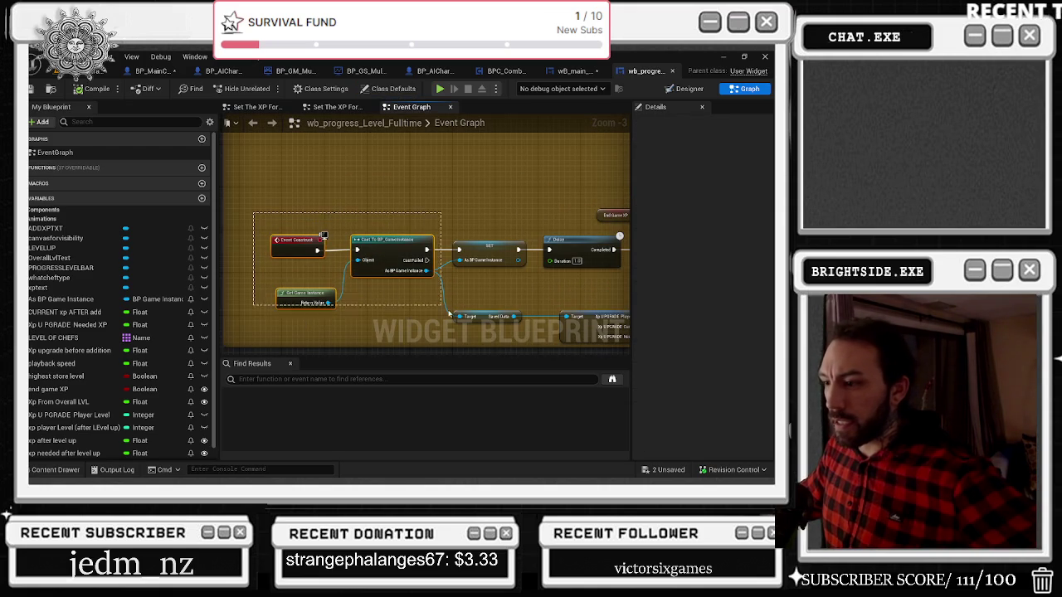
mouse_move(255, 194)
mouse_down()
mouse_move(448, 315)
mouse_move(497, 327)
mouse_move(489, 285)
mouse_up()
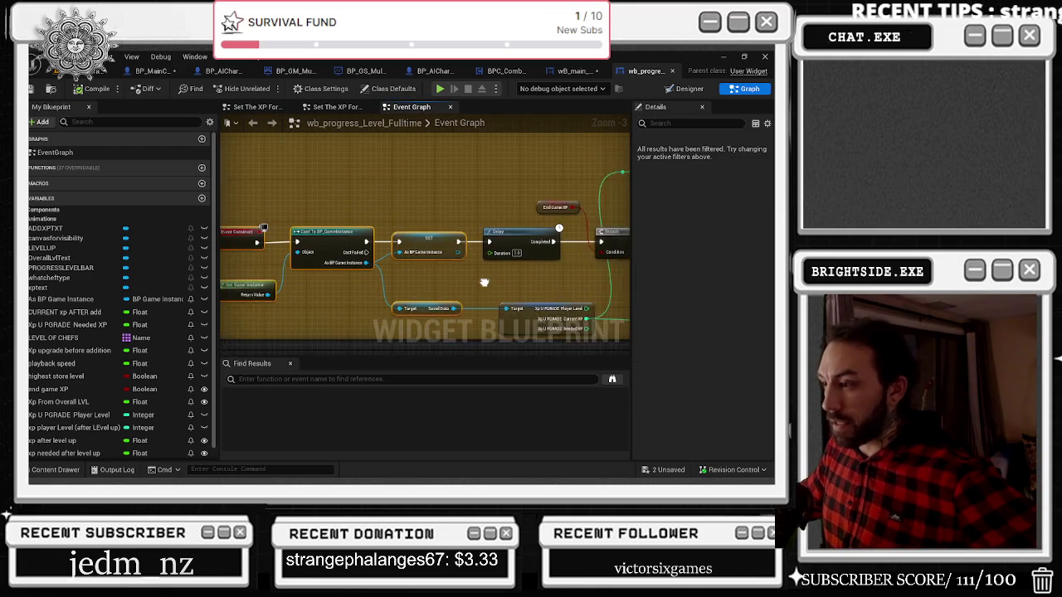
drag(593, 261, 405, 285)
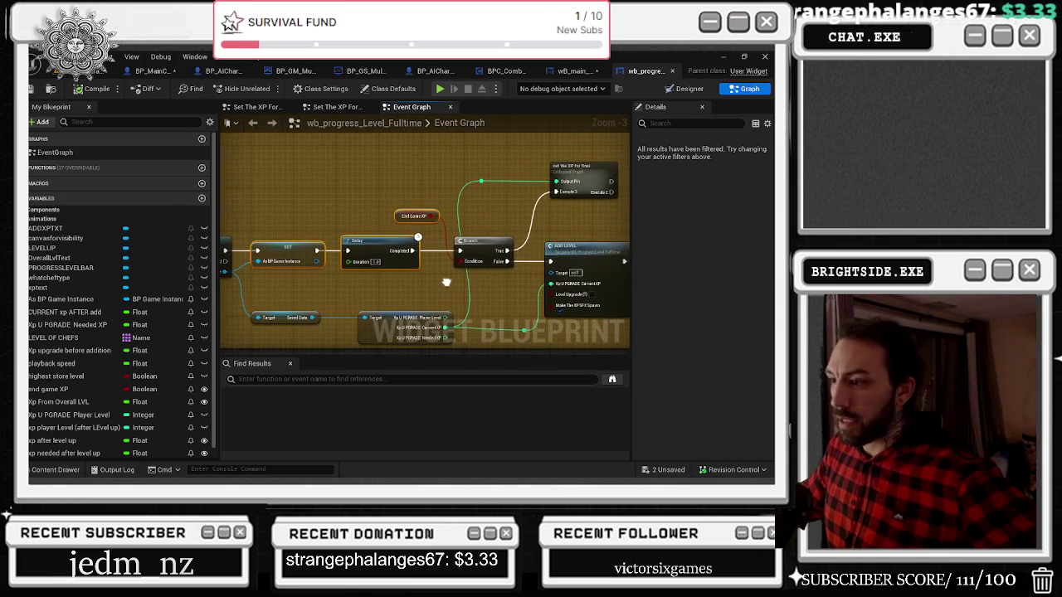
Delete the Delay node following the ADD LEVEL call after the End Game XP branch
drag(369, 211, 385, 227)
click(399, 217)
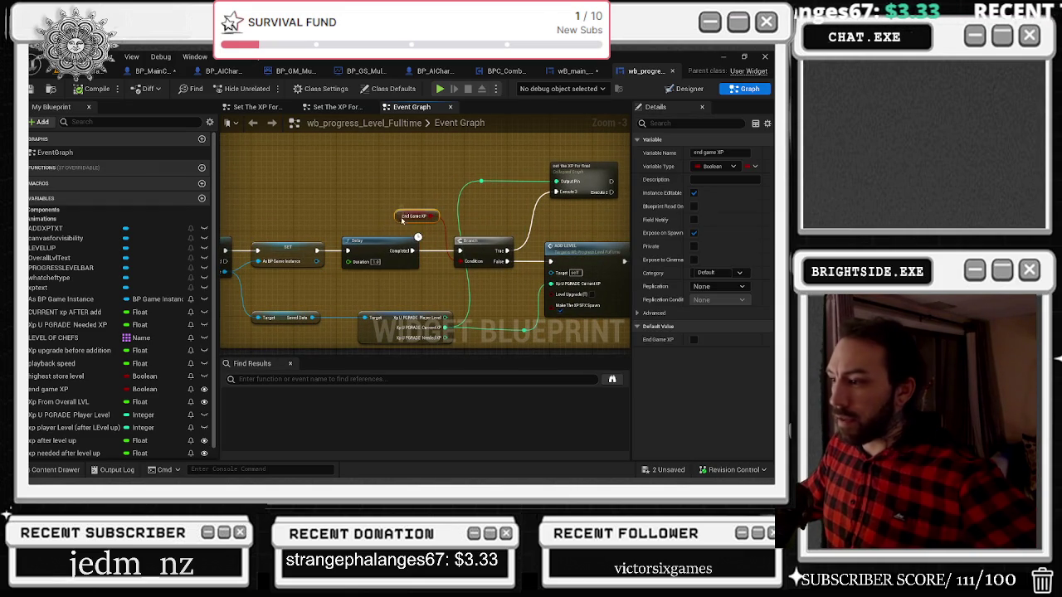
drag(493, 248, 416, 239)
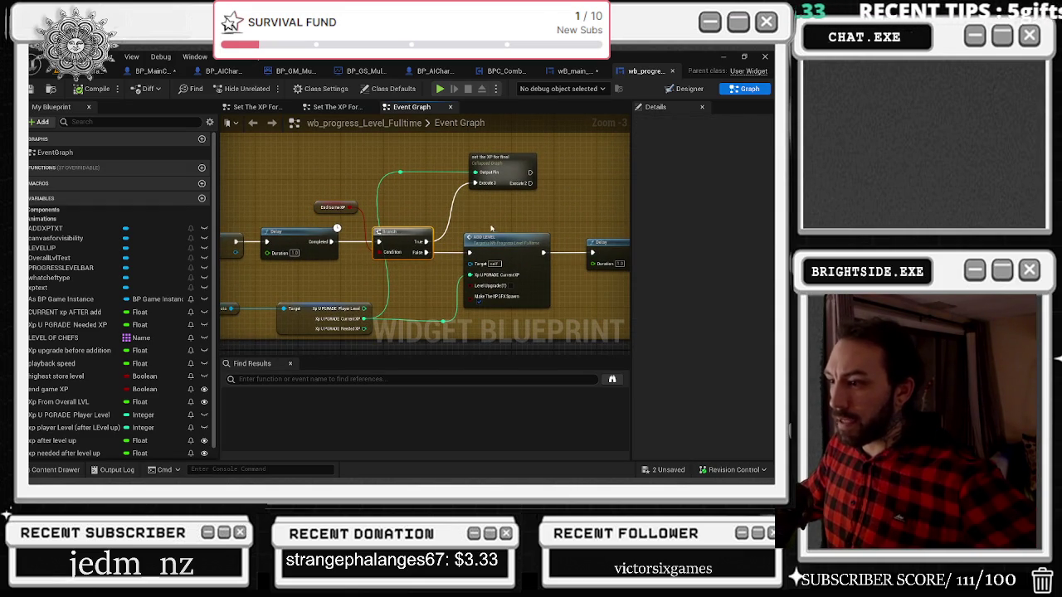
mouse_move(576, 239)
mouse_down()
mouse_move(450, 238)
mouse_move(488, 243)
mouse_up()
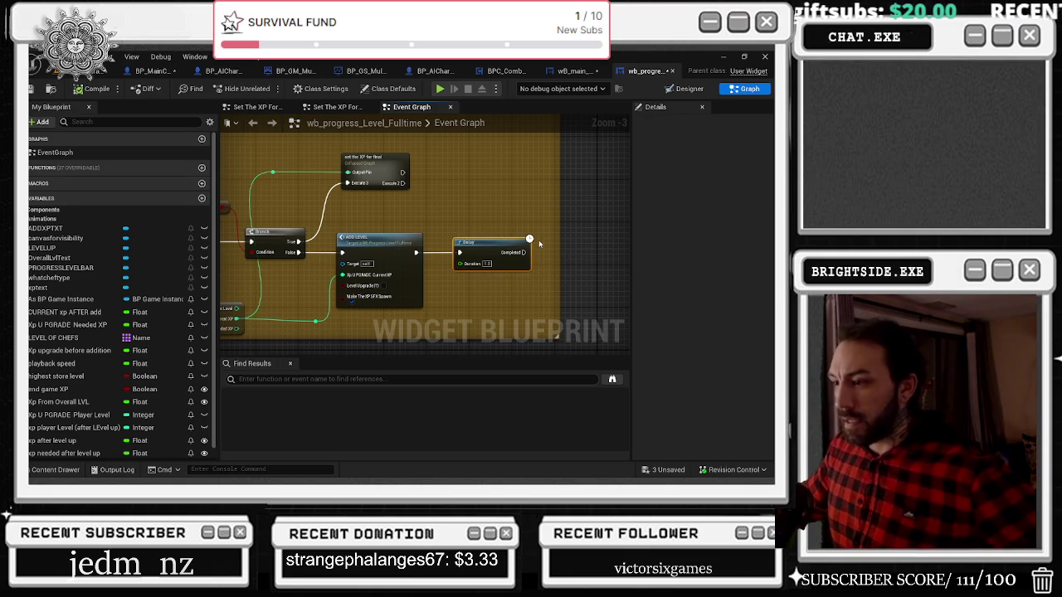
key(Delete)
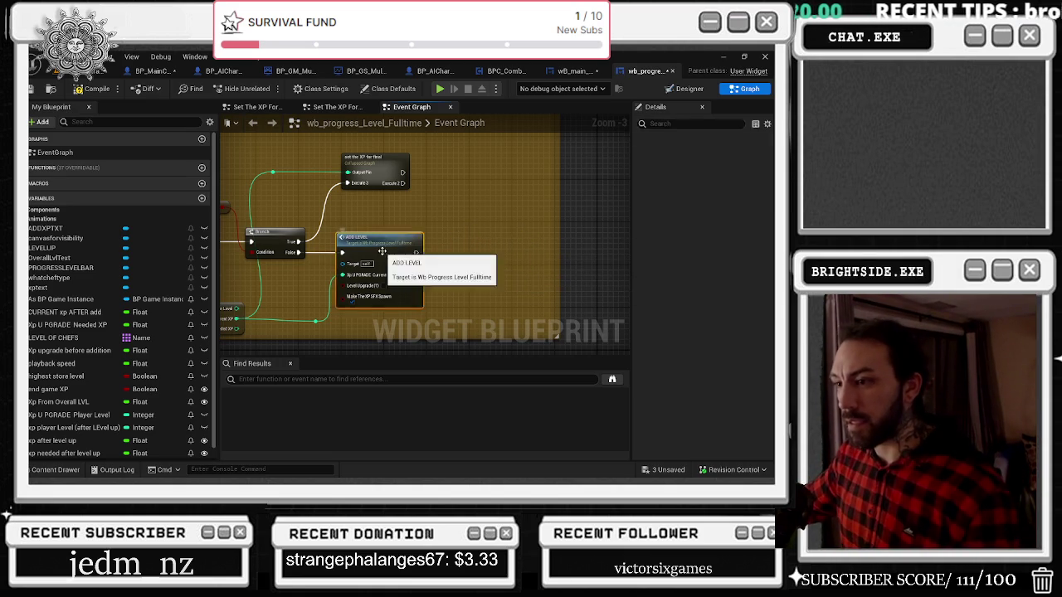
Inspect the ADD LEVEL custom event's logic, then list the two unsaved assets
double_click(414, 243)
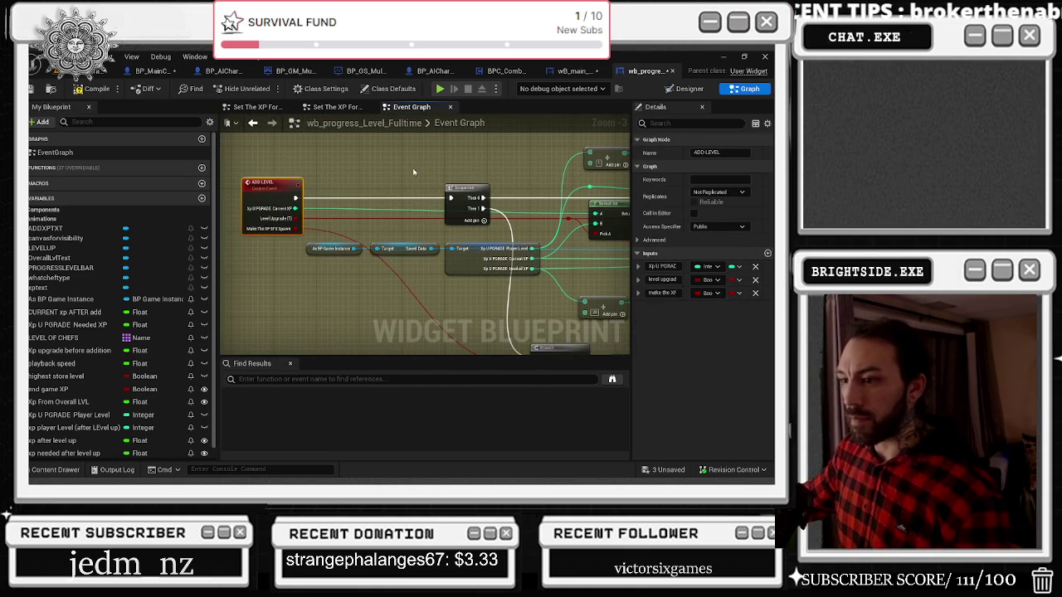
mouse_move(412, 169)
mouse_down()
mouse_move(374, 193)
mouse_move(327, 197)
mouse_move(122, 182)
mouse_up()
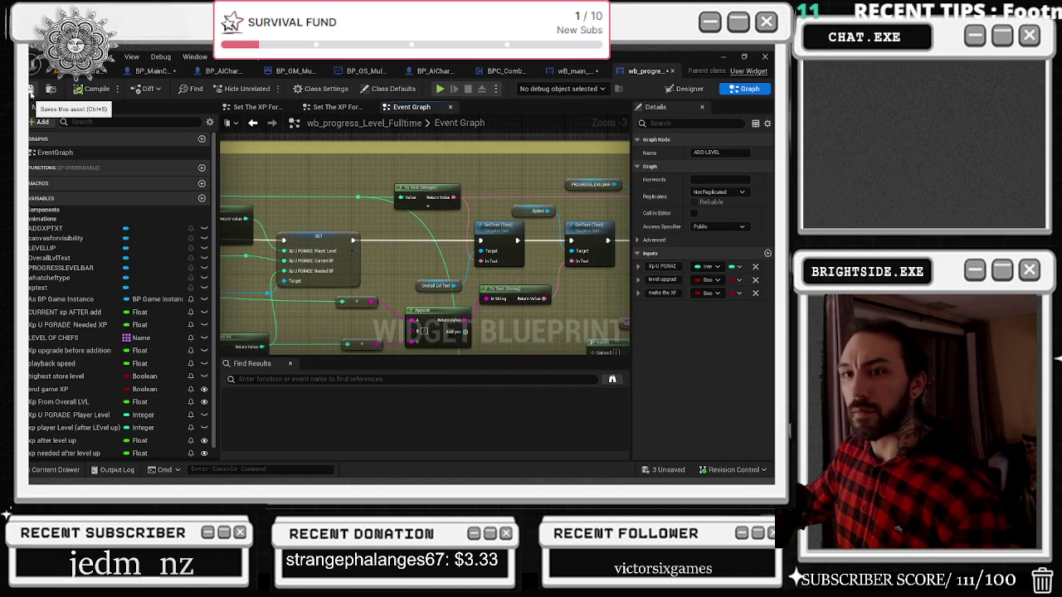
click(674, 472)
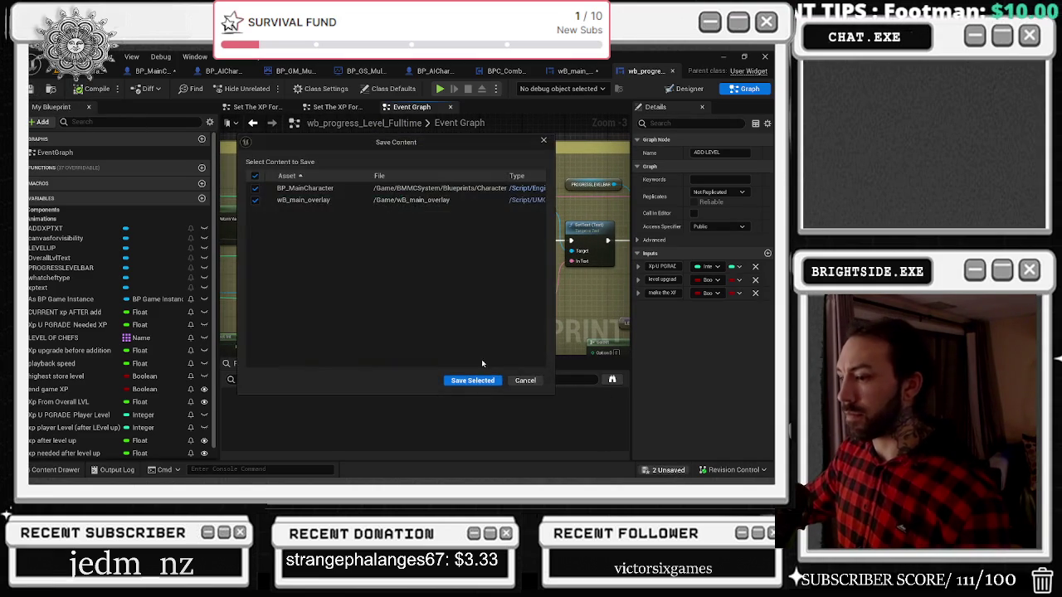
Save BP_MainCharacter and wB_main_overlay, then compile the overlay widget from its event graph
click(453, 382)
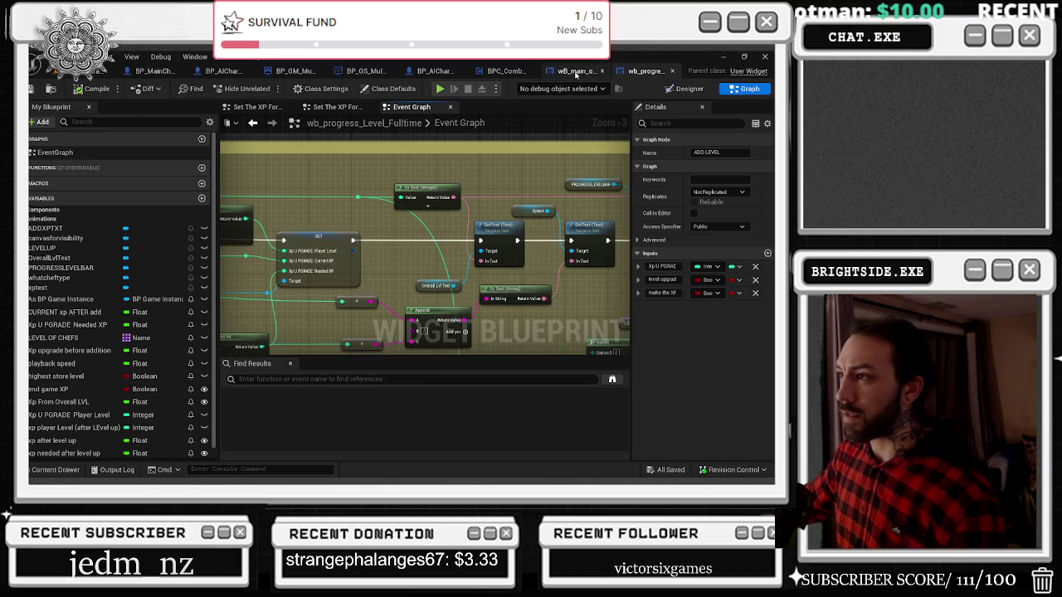
click(573, 72)
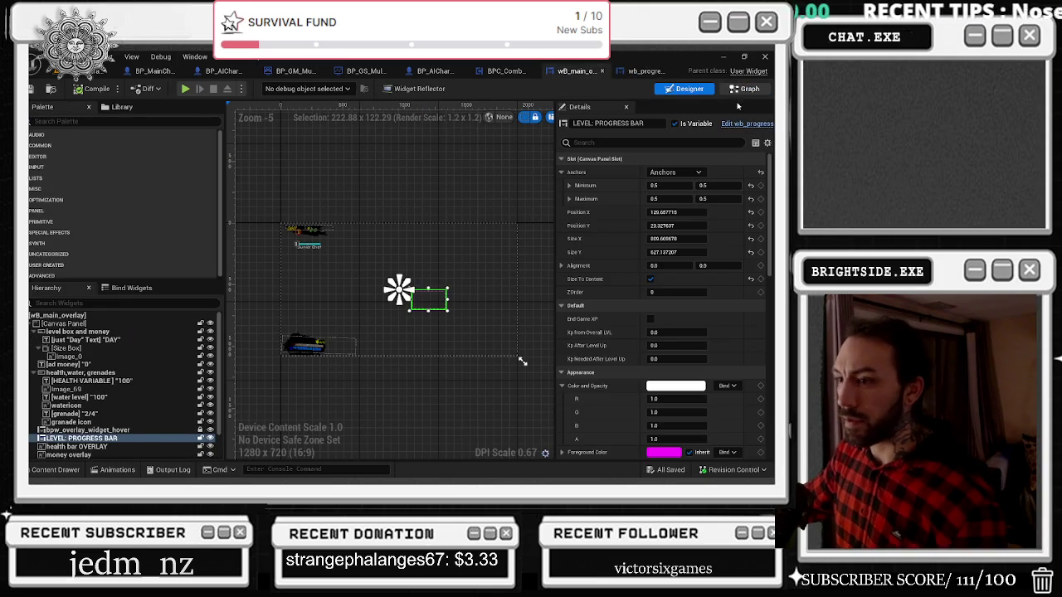
click(744, 89)
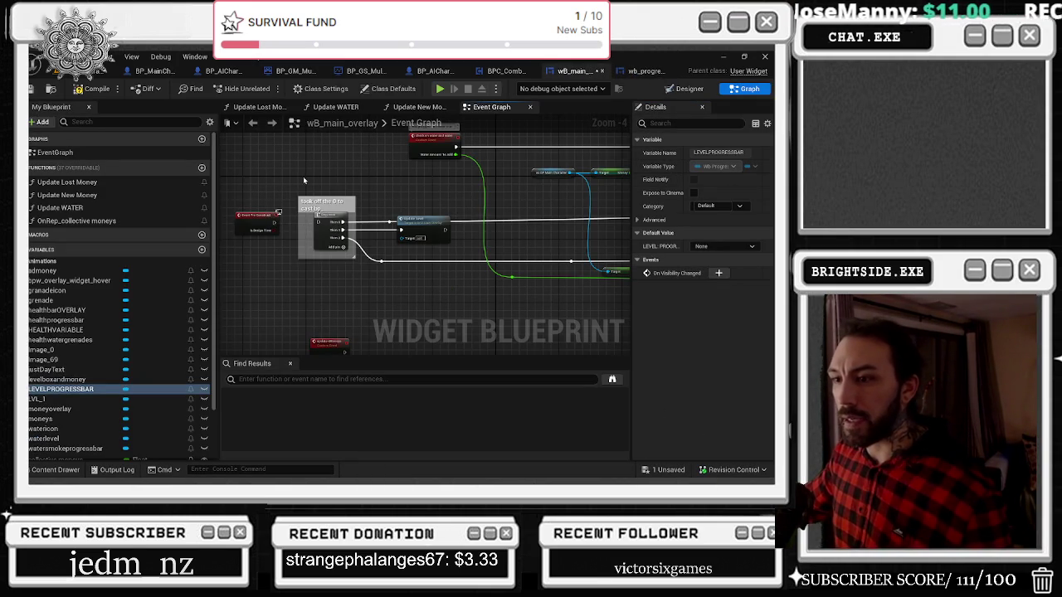
mouse_move(363, 332)
mouse_down()
mouse_move(379, 235)
mouse_move(416, 195)
mouse_move(326, 211)
mouse_up()
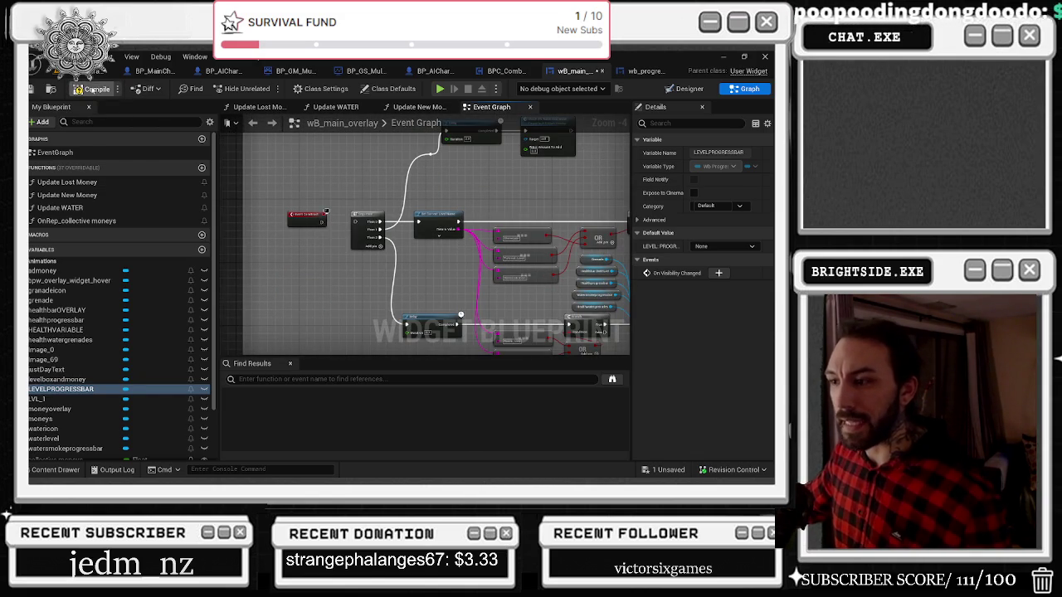
click(92, 89)
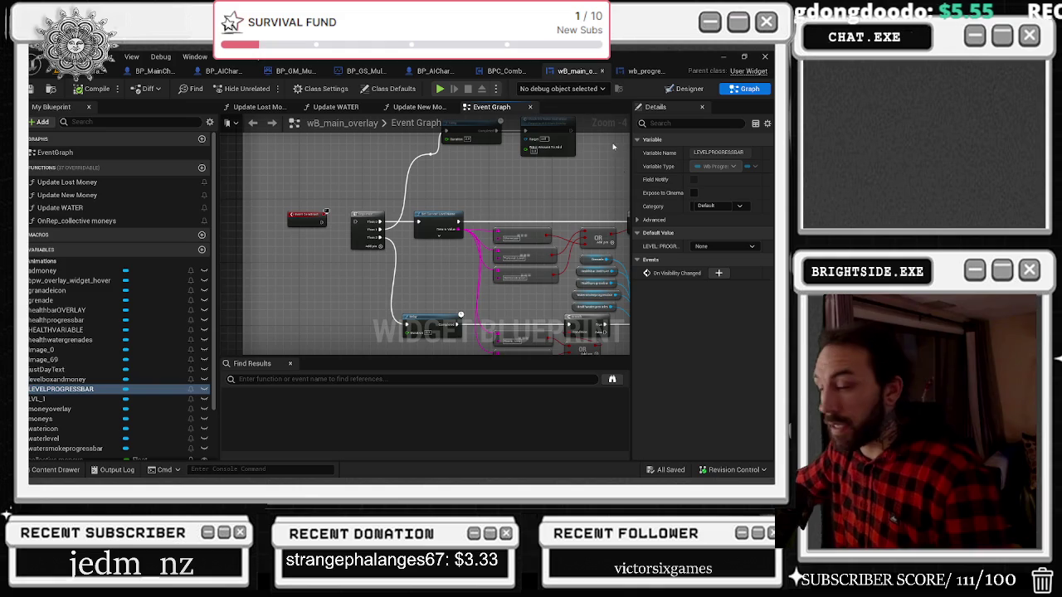
Check the wb_progress widget, save BP_MainCharacter, and return to the level editor
click(632, 72)
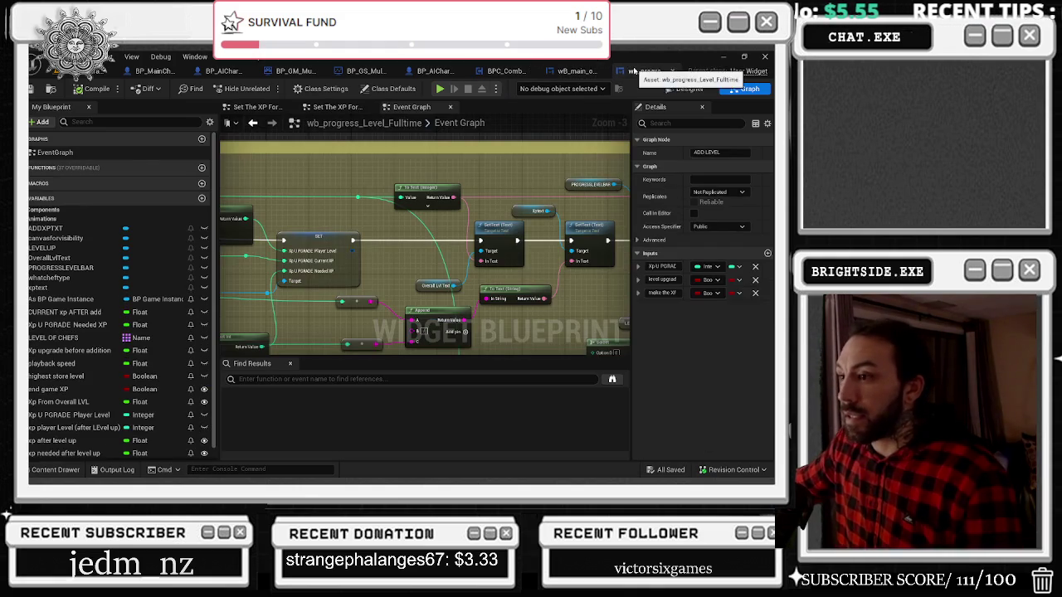
click(572, 72)
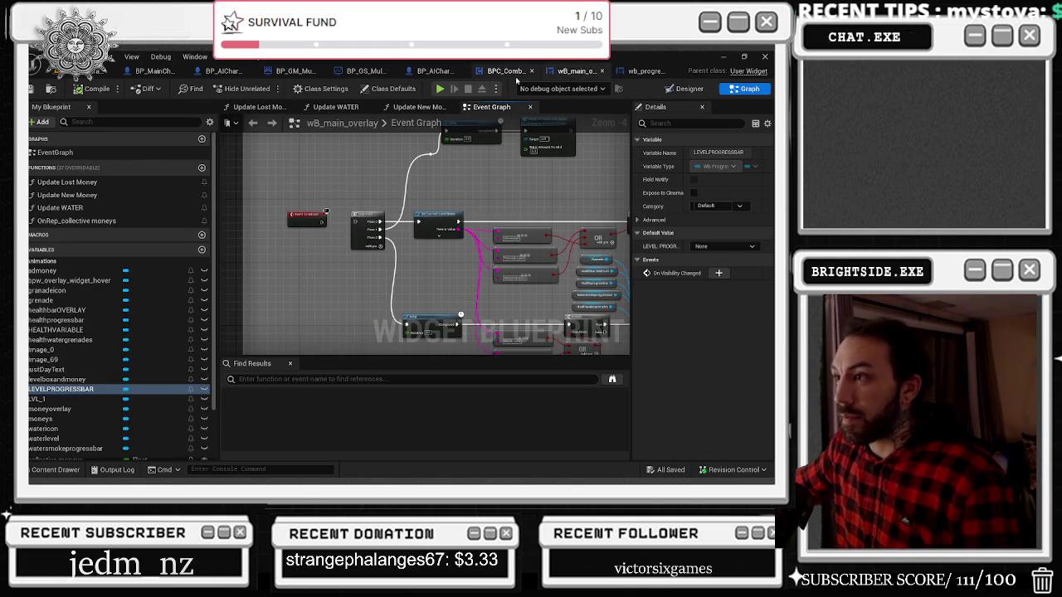
click(155, 72)
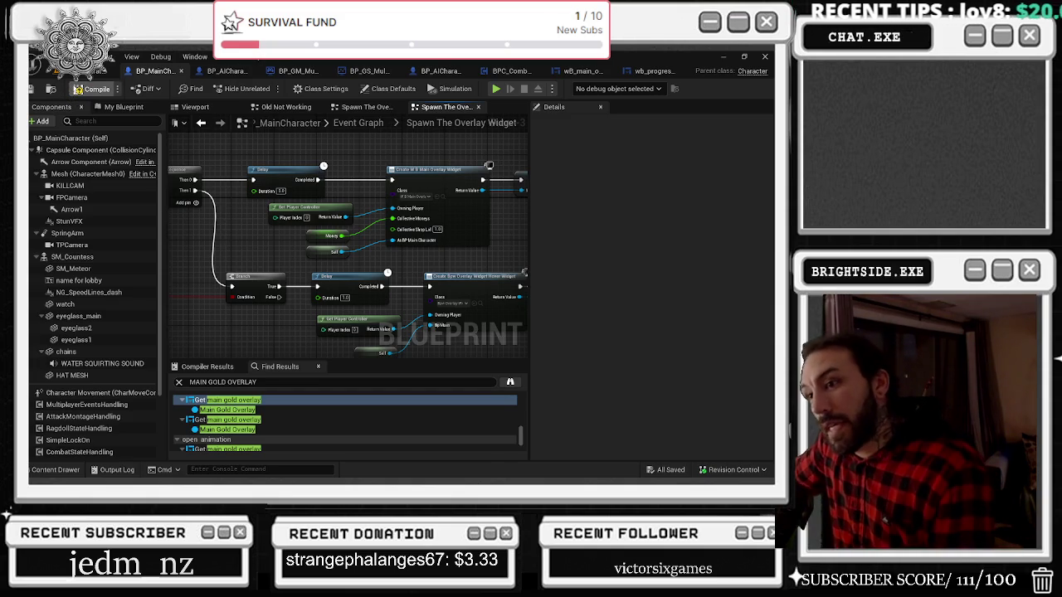
click(36, 89)
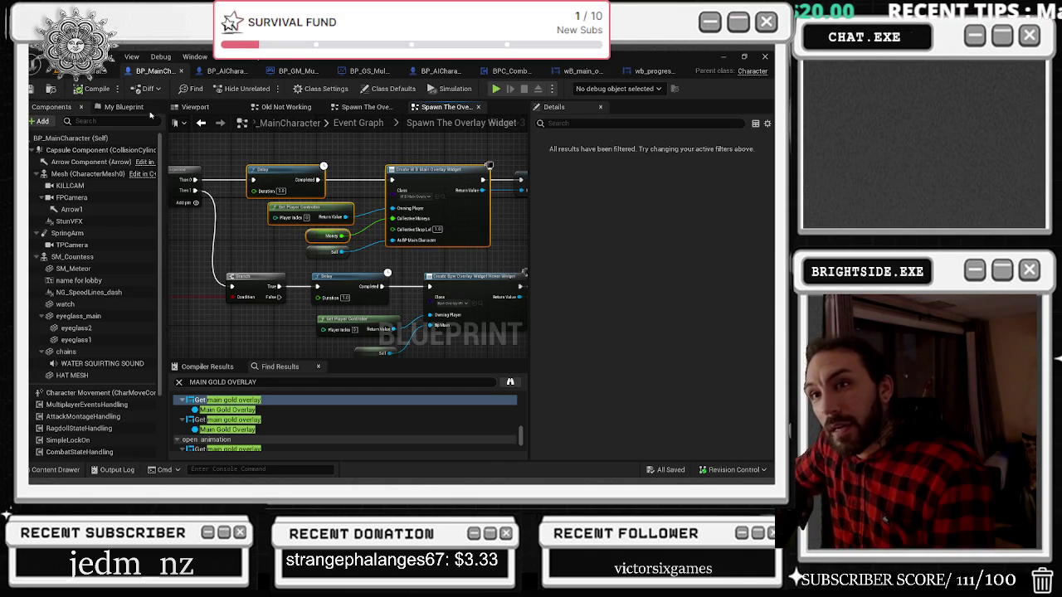
click(98, 73)
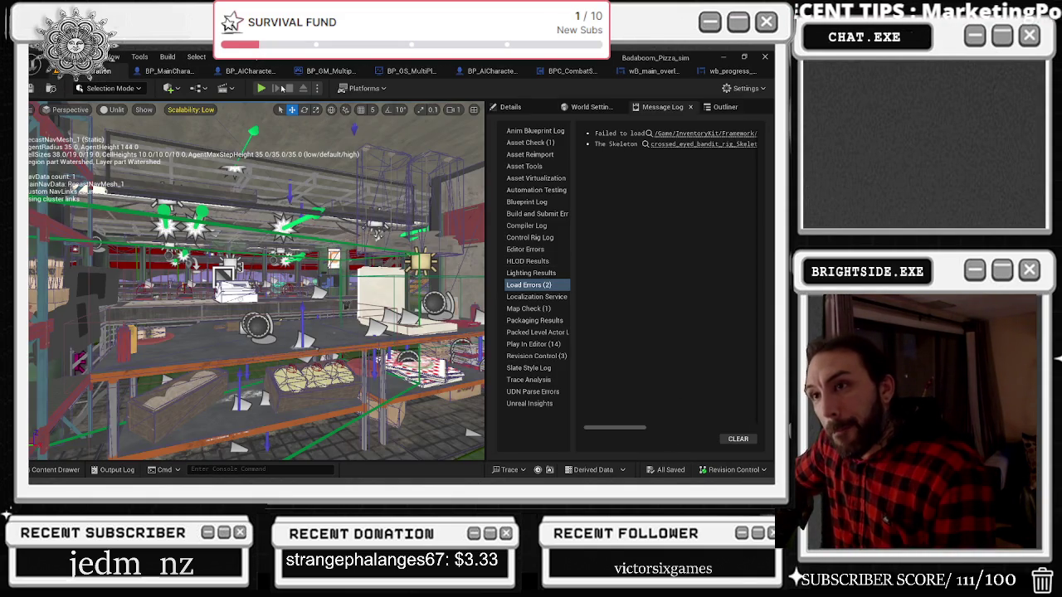
Play-test Badaboom_Pizza_sim twice in the editor, stopping each run with Escape
key(alt+p)
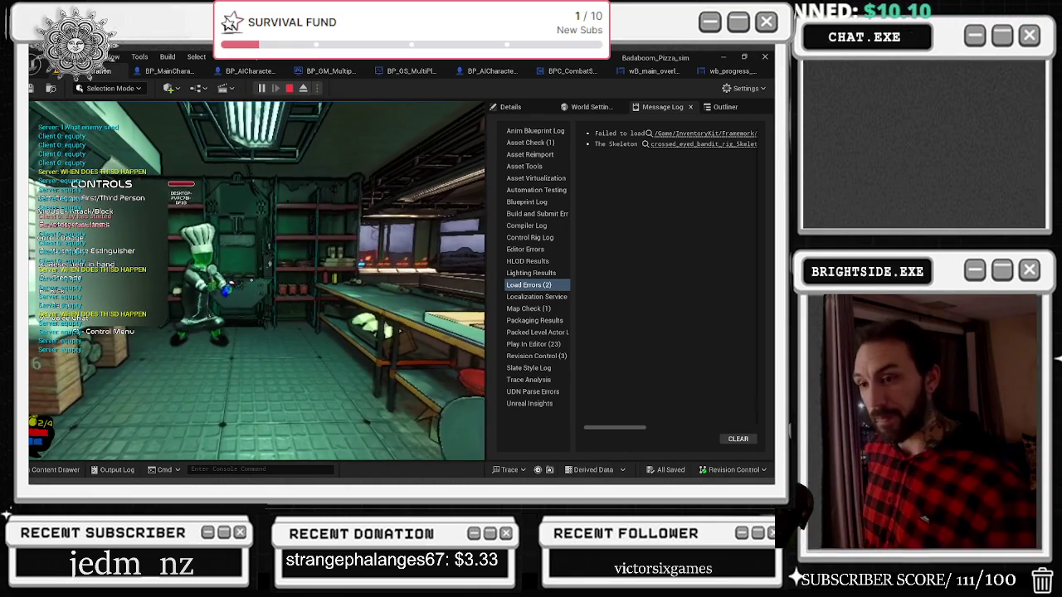
key(Escape)
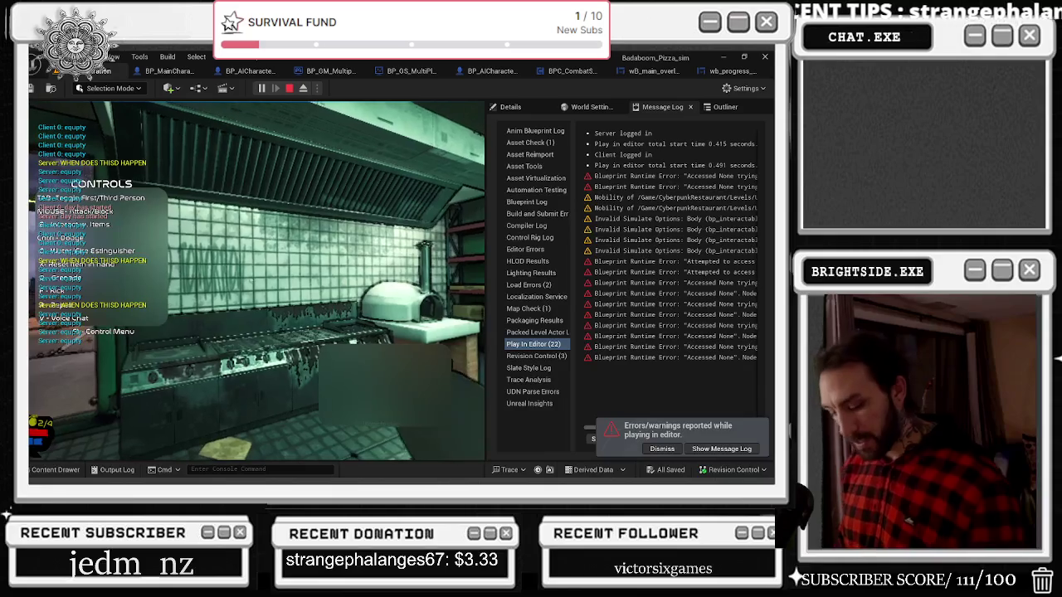
key(Escape)
click(262, 89)
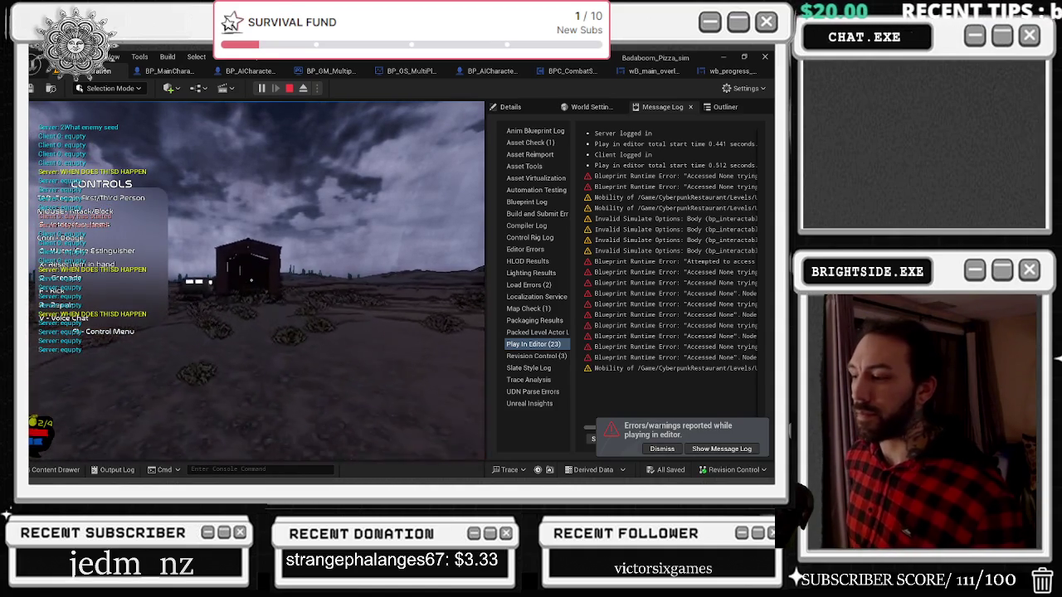
key(Escape)
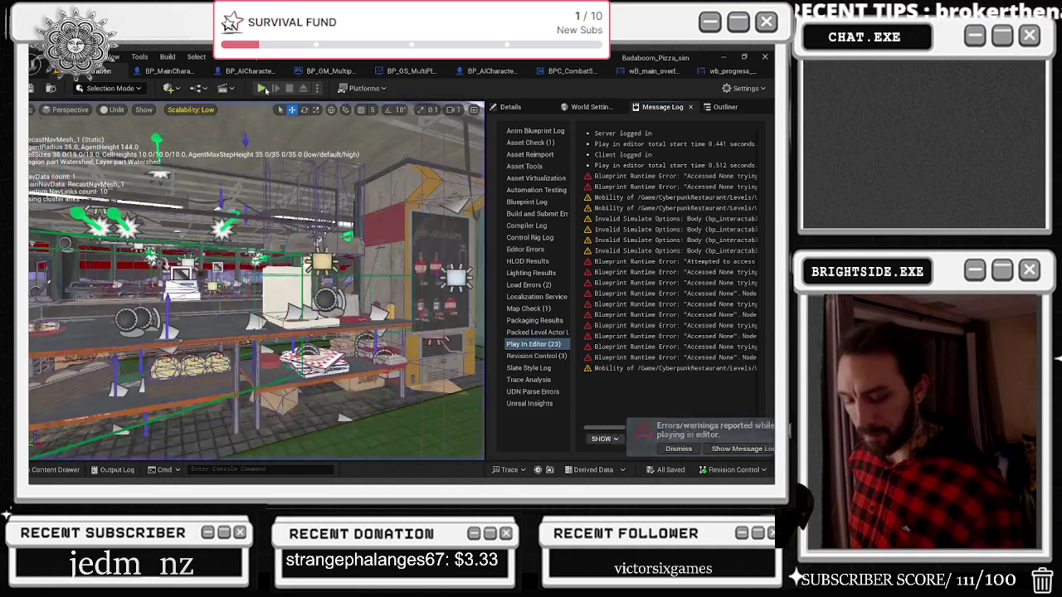
Run two more play-tests, walking the character toward the mailbox before stopping
click(262, 89)
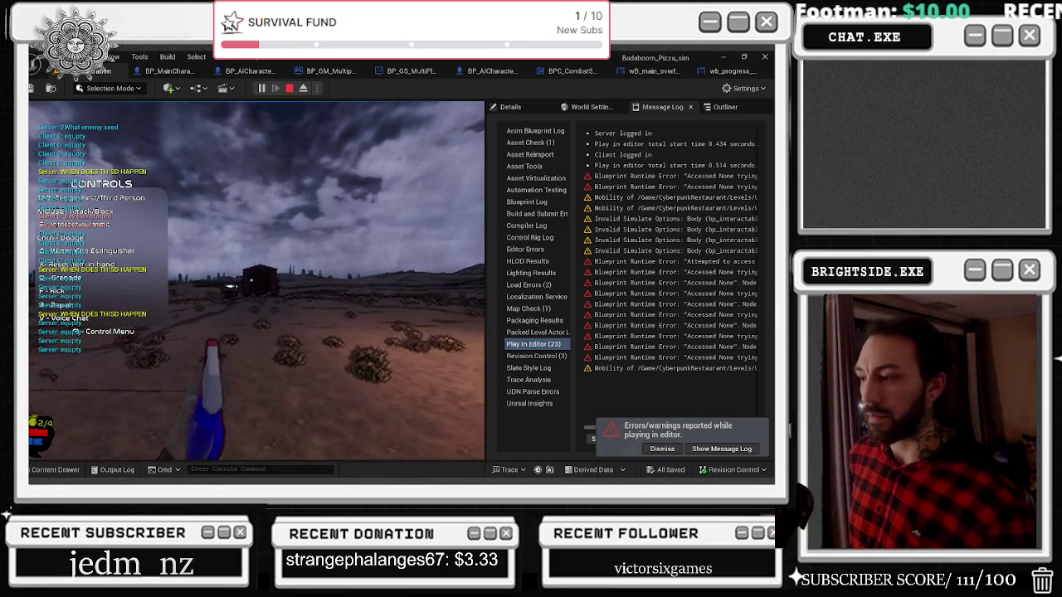
key(Escape)
key(alt+Tab)
key(alt+Tab)
key(alt+Tab)
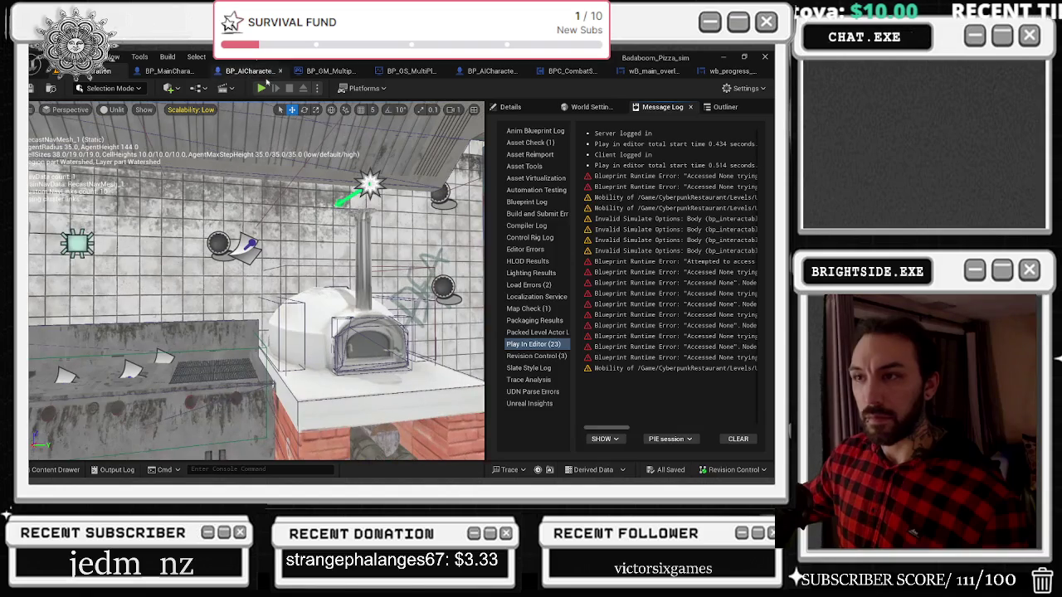
click(260, 88)
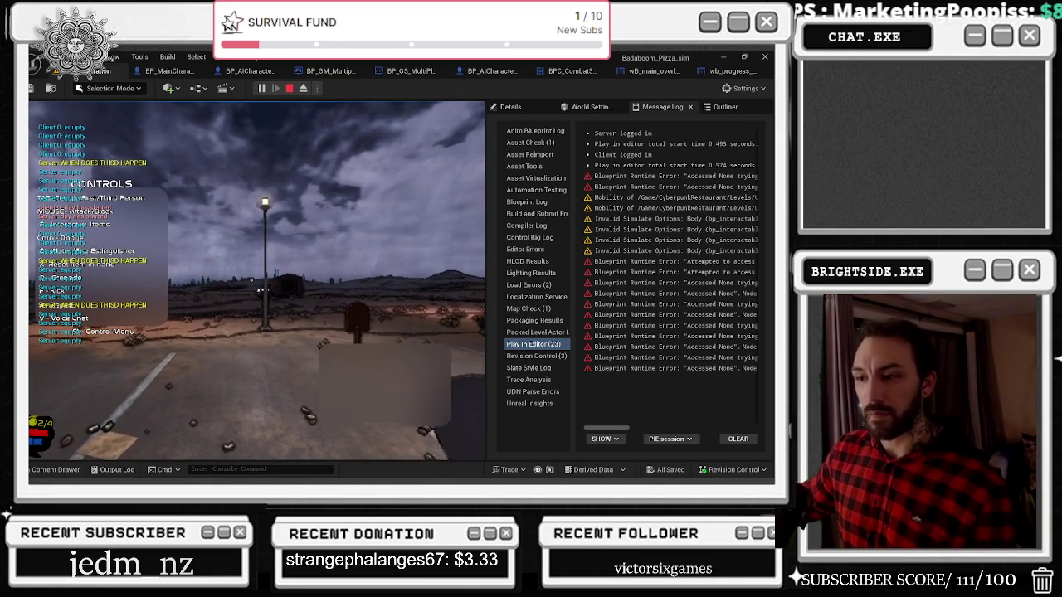
key(w)
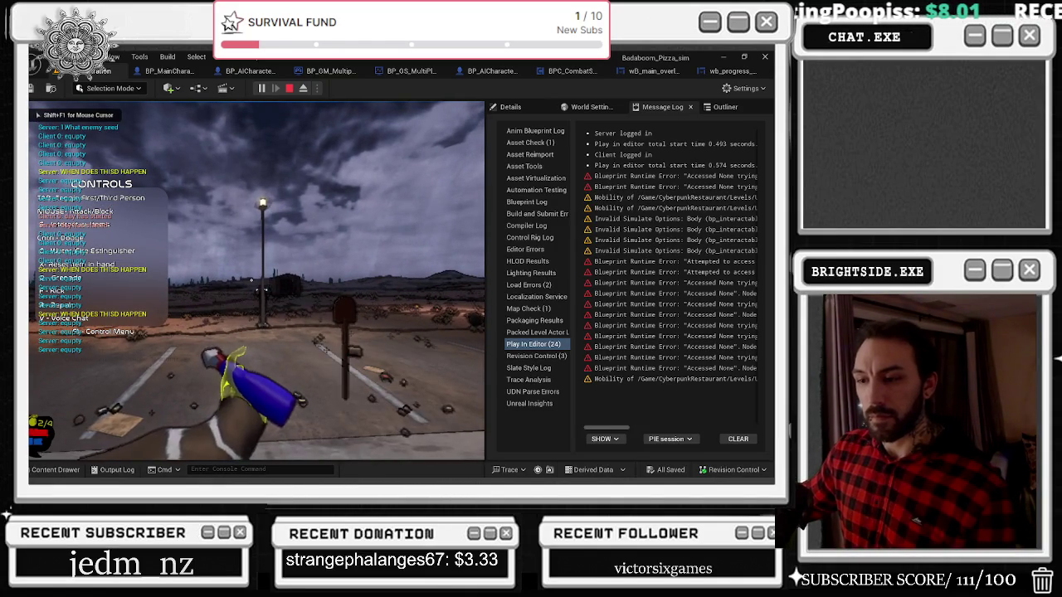
key(Escape)
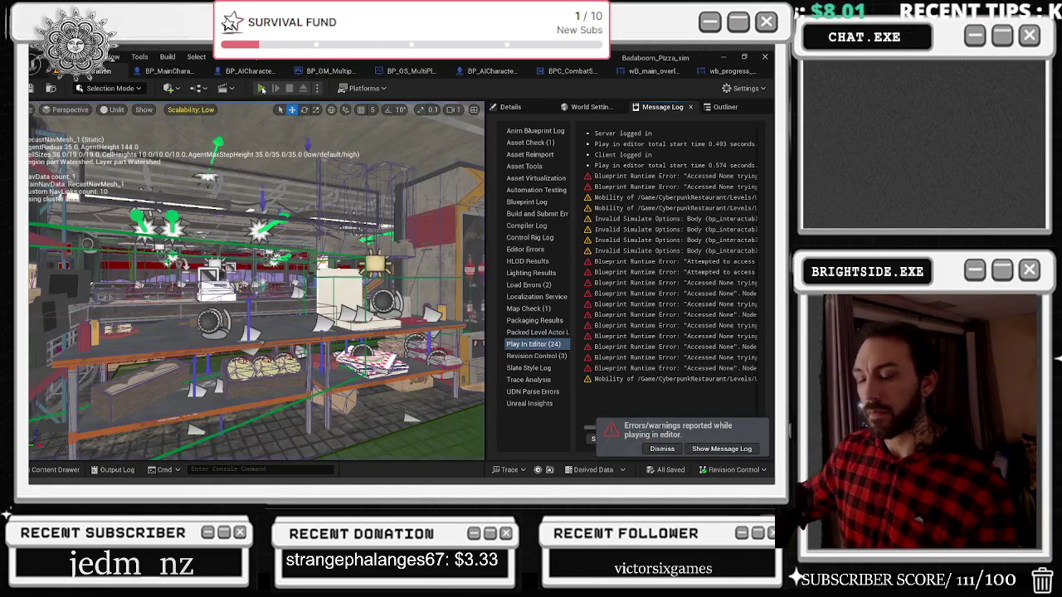
Run three play-tests, walking outside toward the shack and across the desert to the van
click(262, 89)
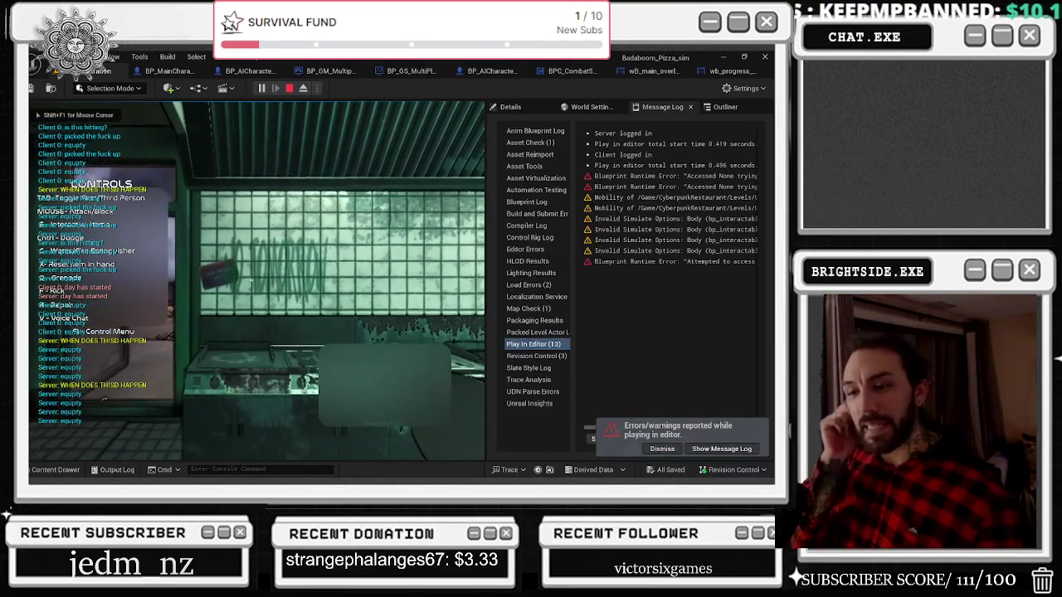
key(w)
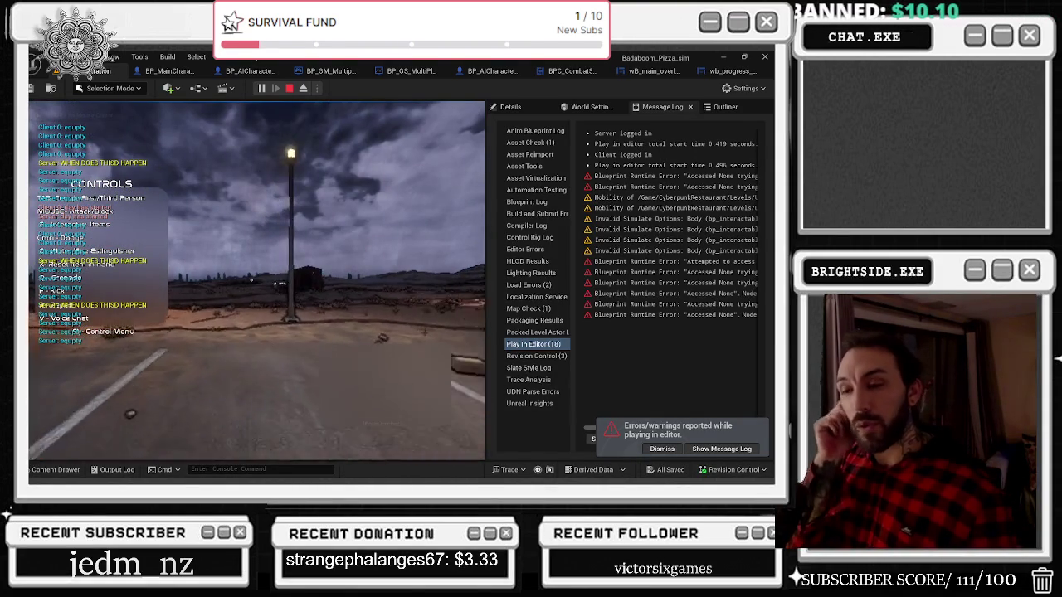
key(w)
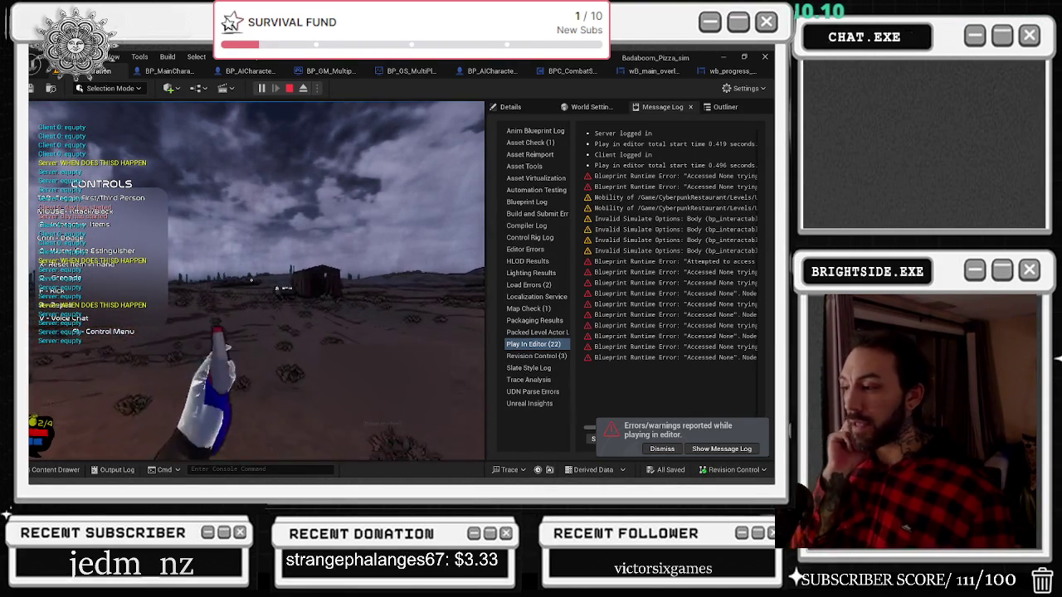
key(Escape)
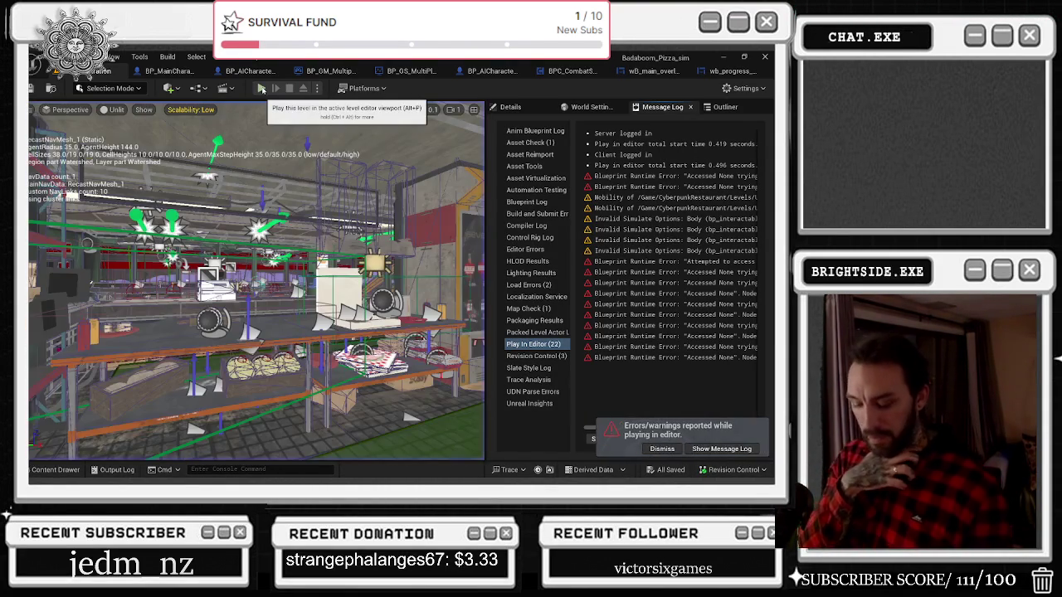
click(261, 88)
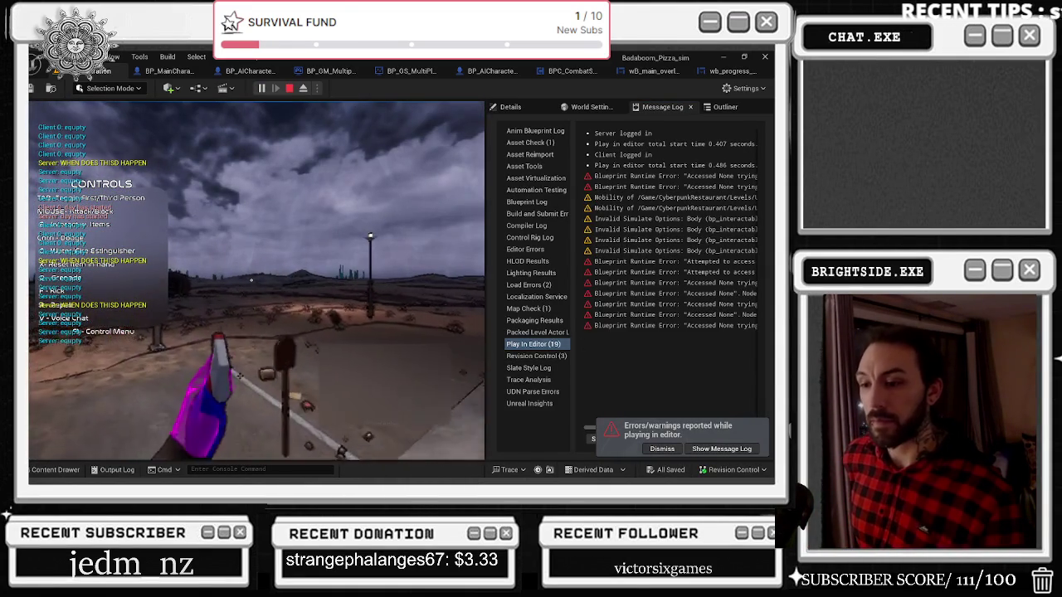
key(Escape)
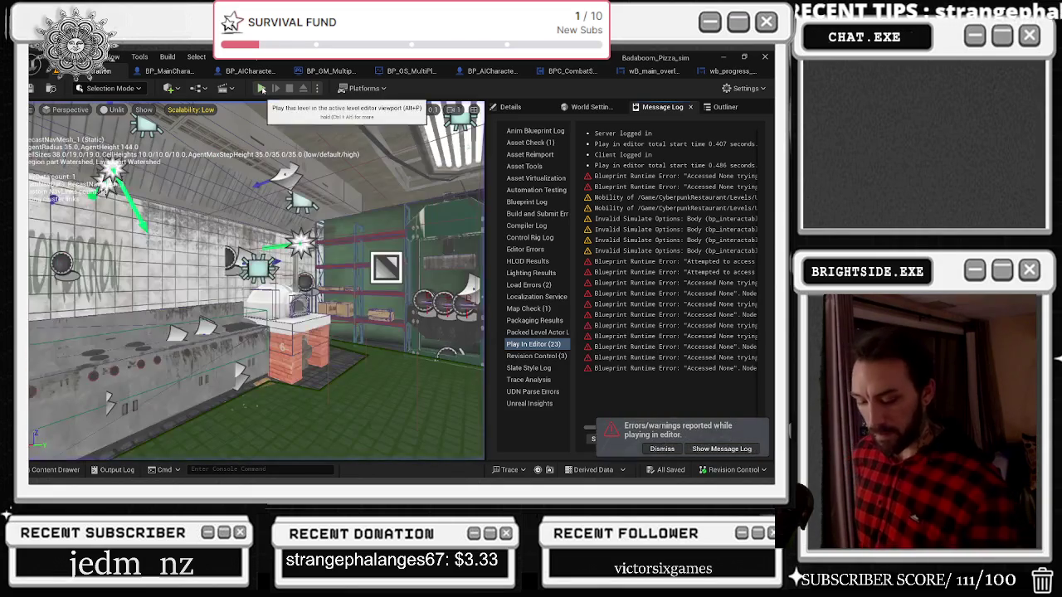
click(261, 89)
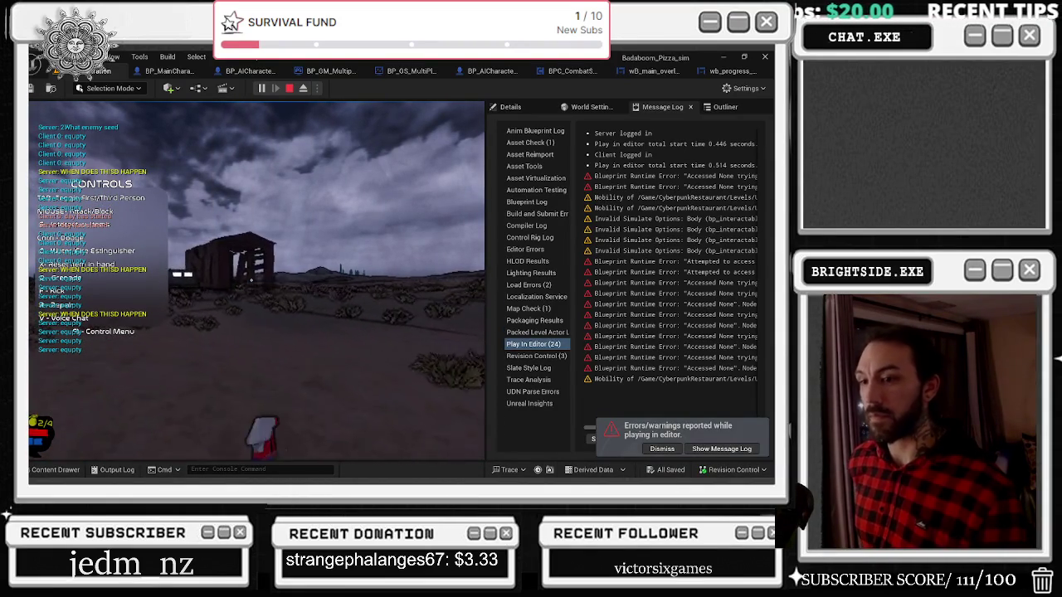
key(w)
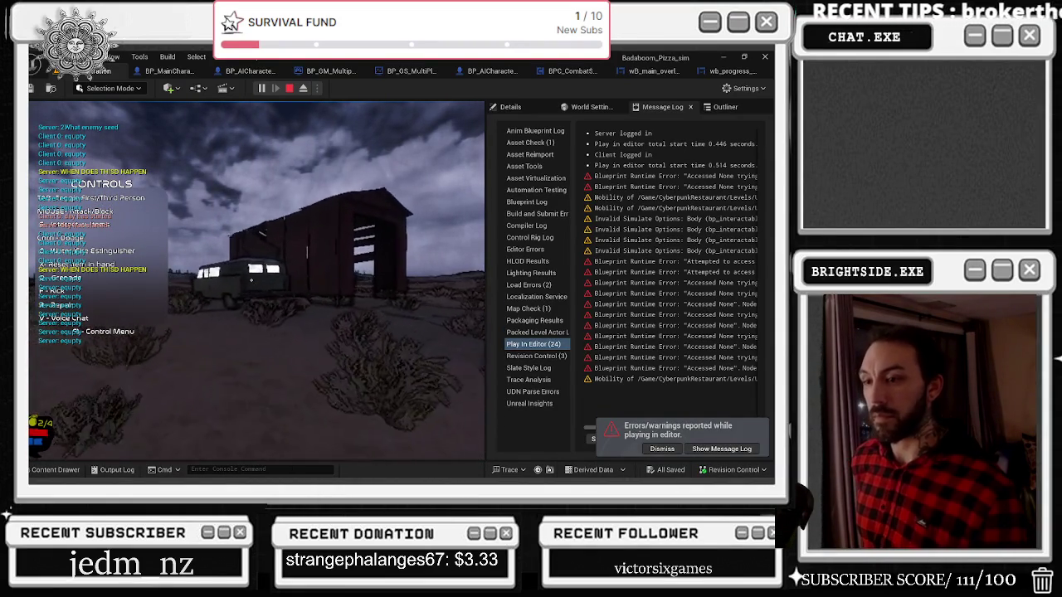
mouse_move(251, 279)
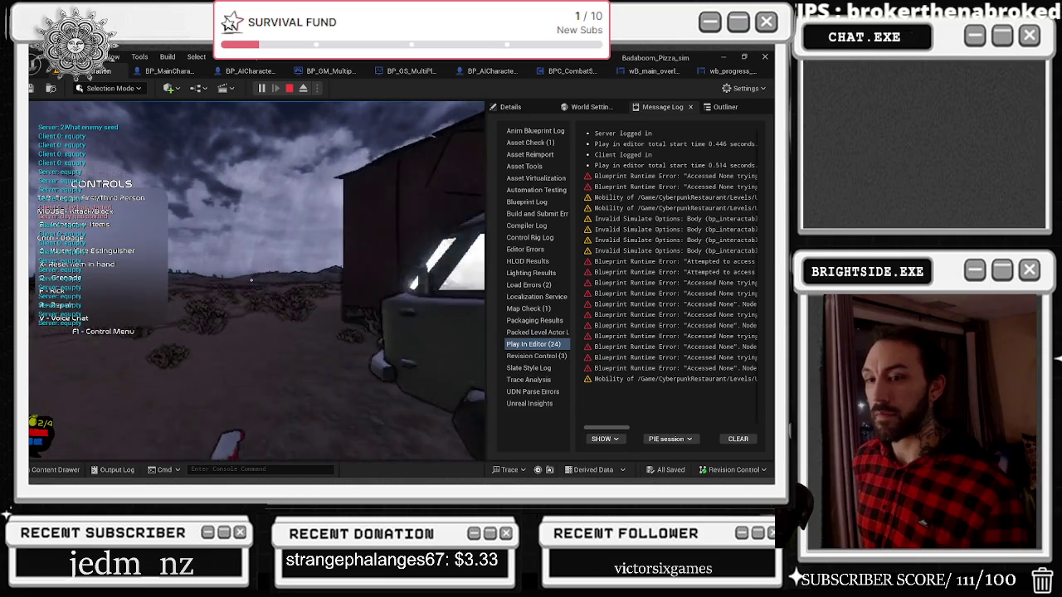
key(Escape)
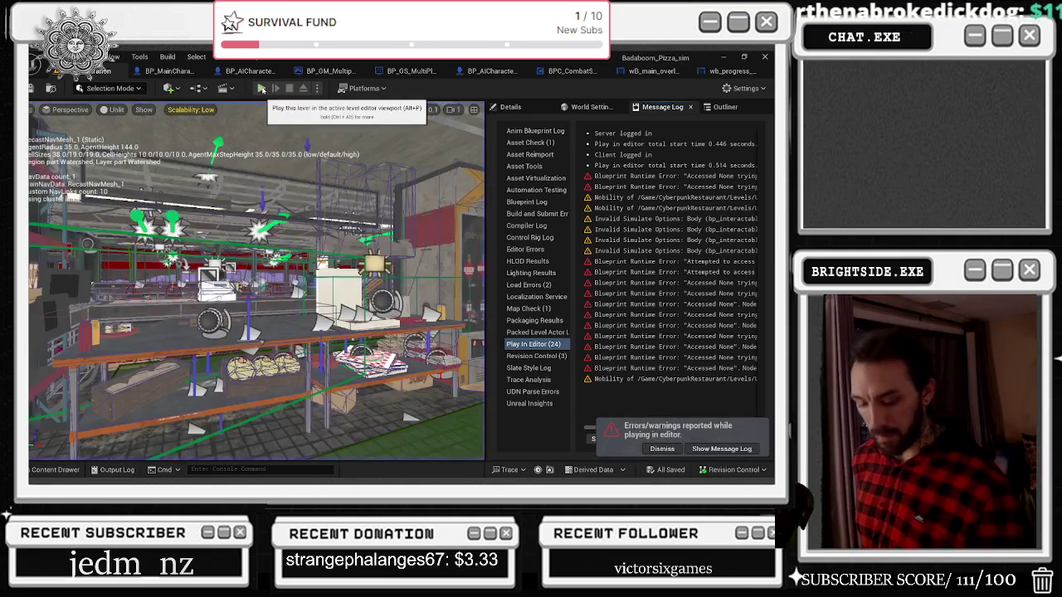
Keep restarting and stopping play-tests, walking toward the distant hut, until the editor crashes
click(261, 88)
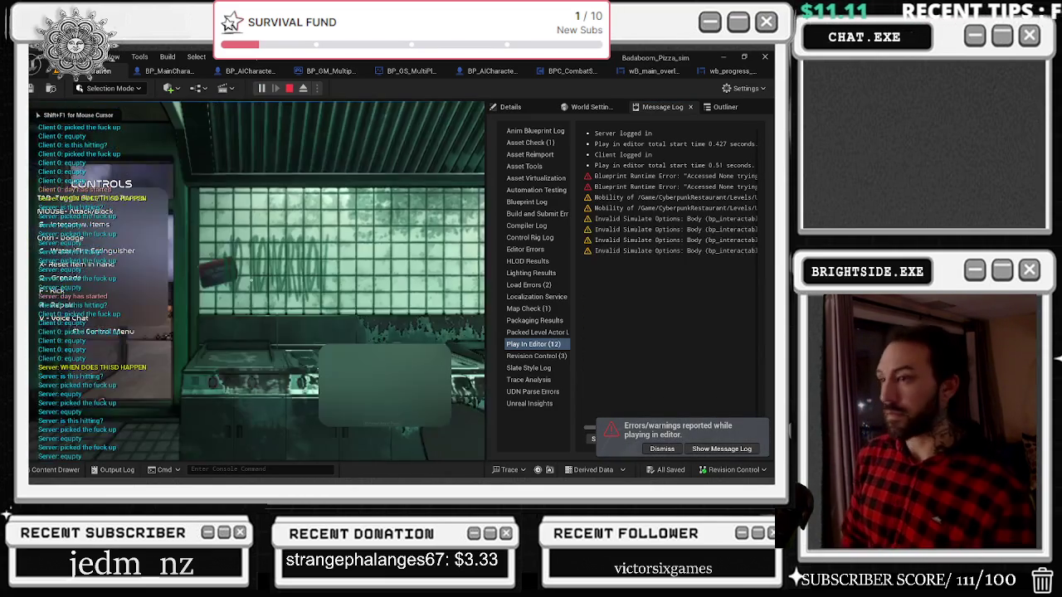
key(w)
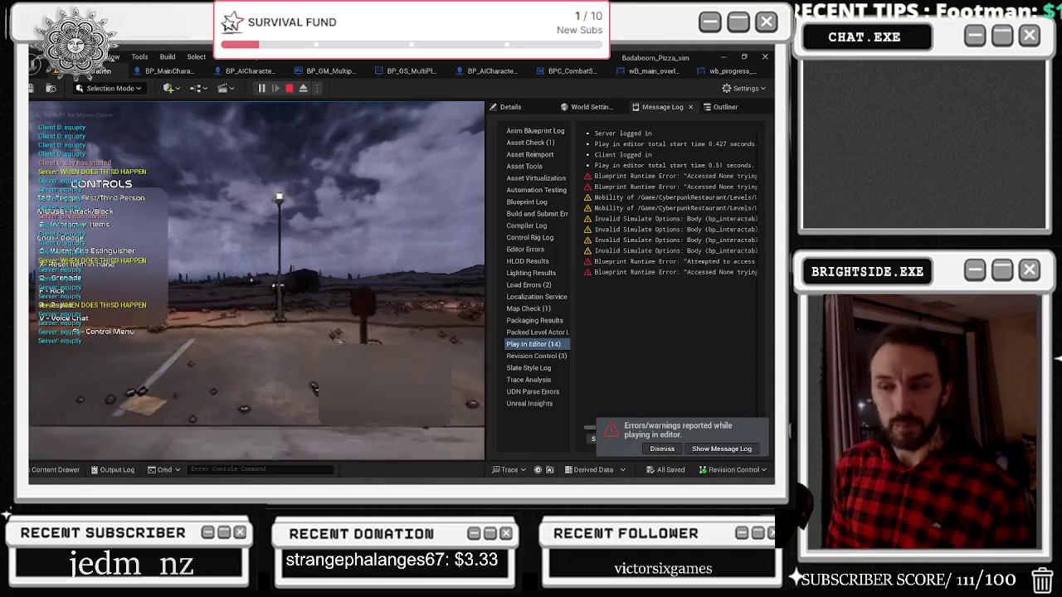
key(w)
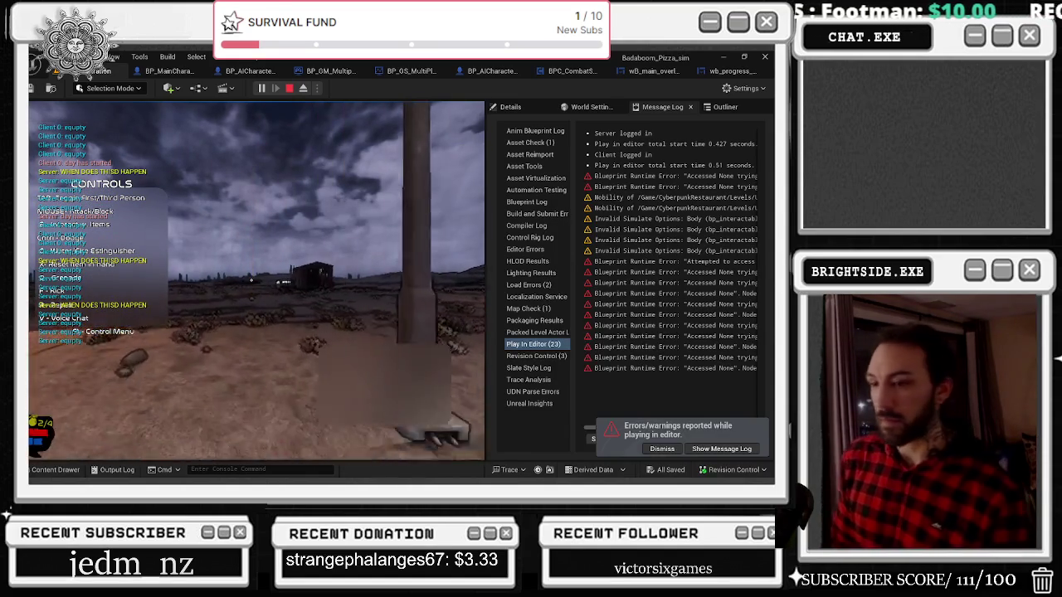
key(w)
key(Escape)
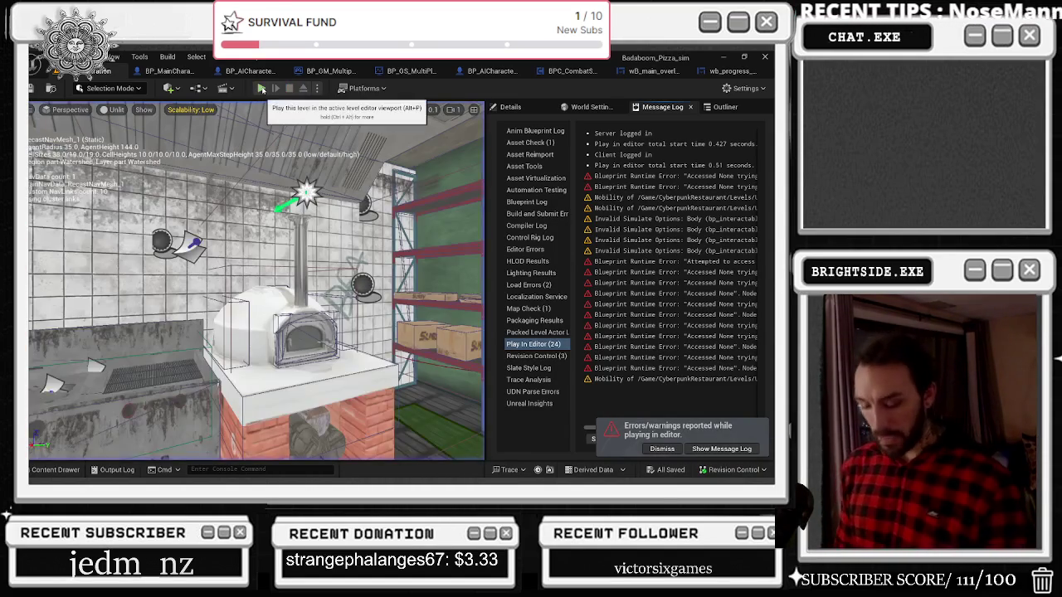
click(261, 89)
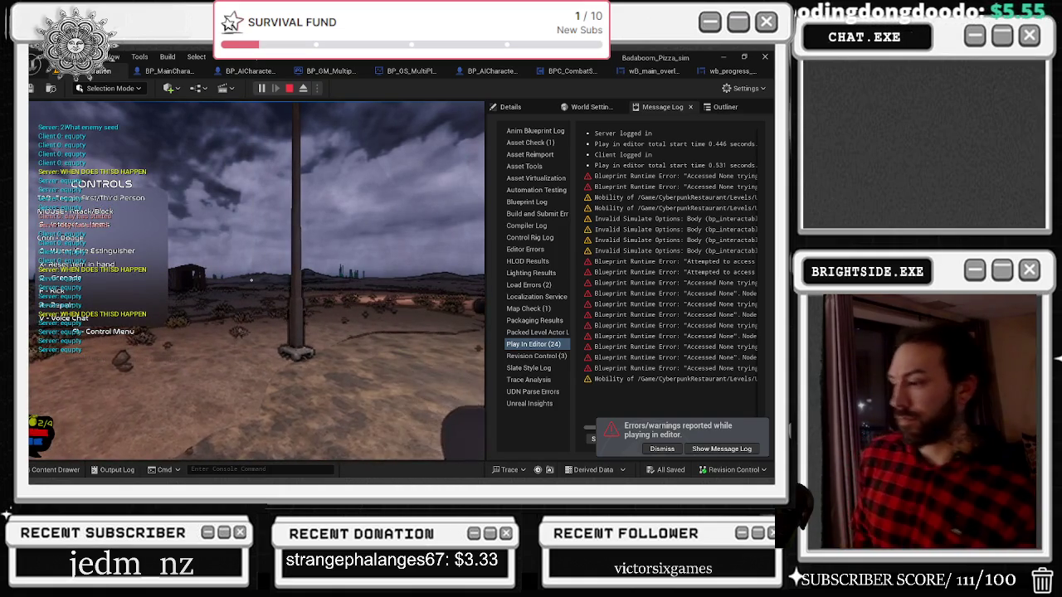
key(Escape)
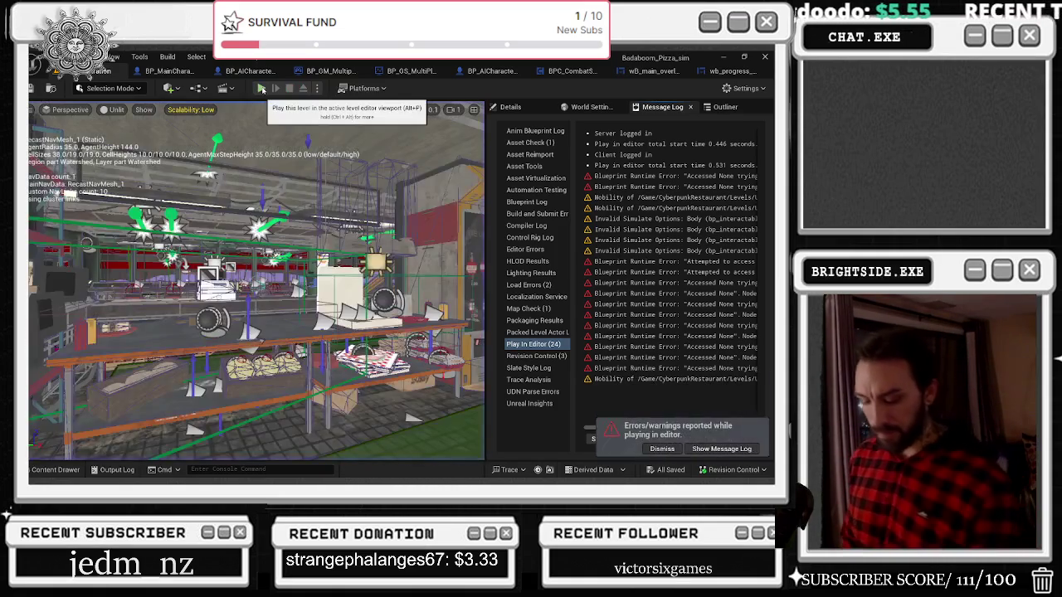
click(260, 88)
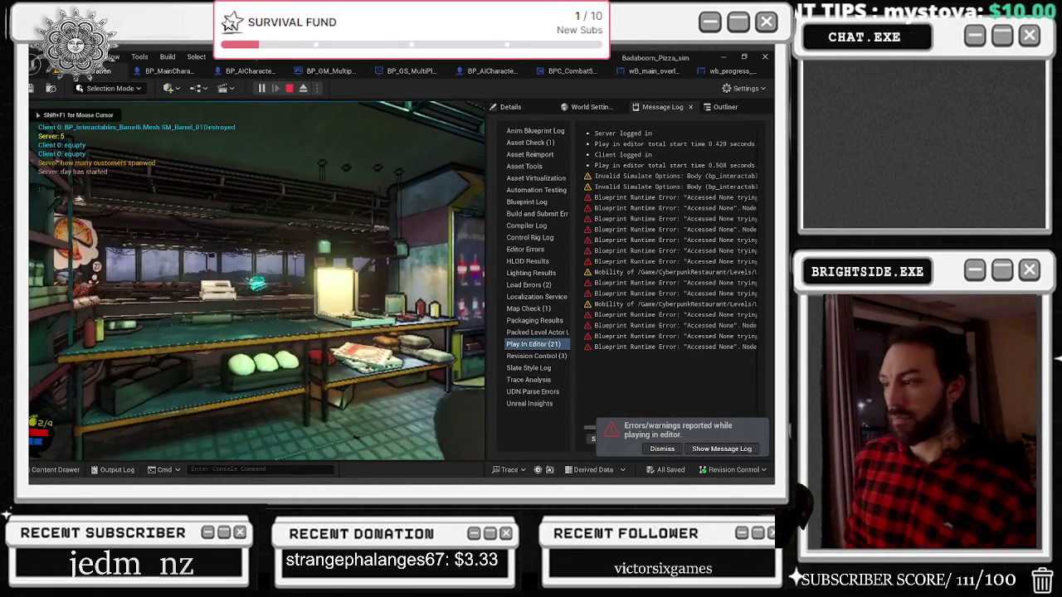
key(Escape)
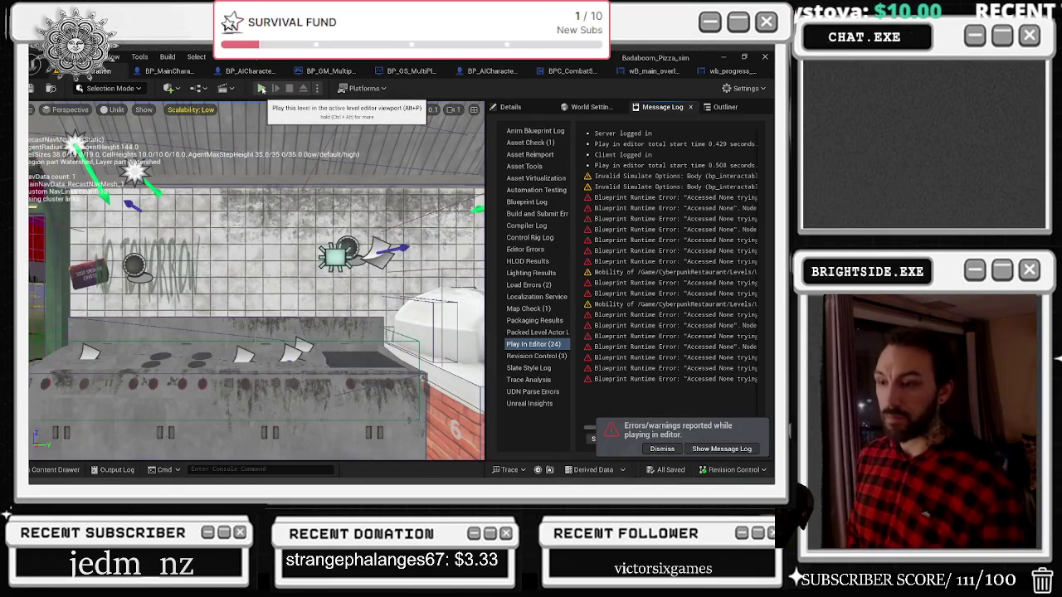
click(260, 87)
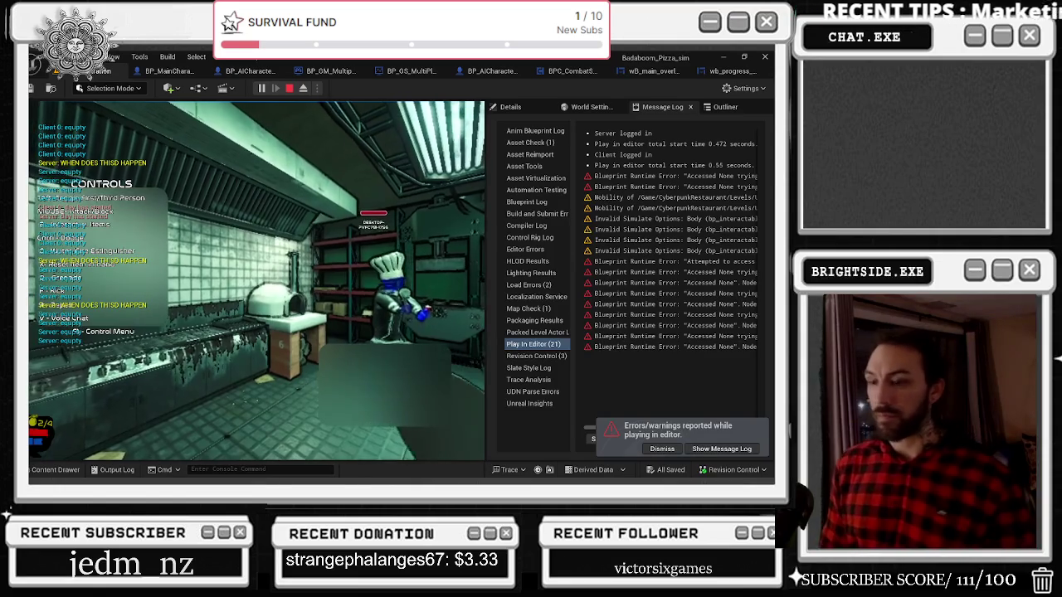
key(Escape)
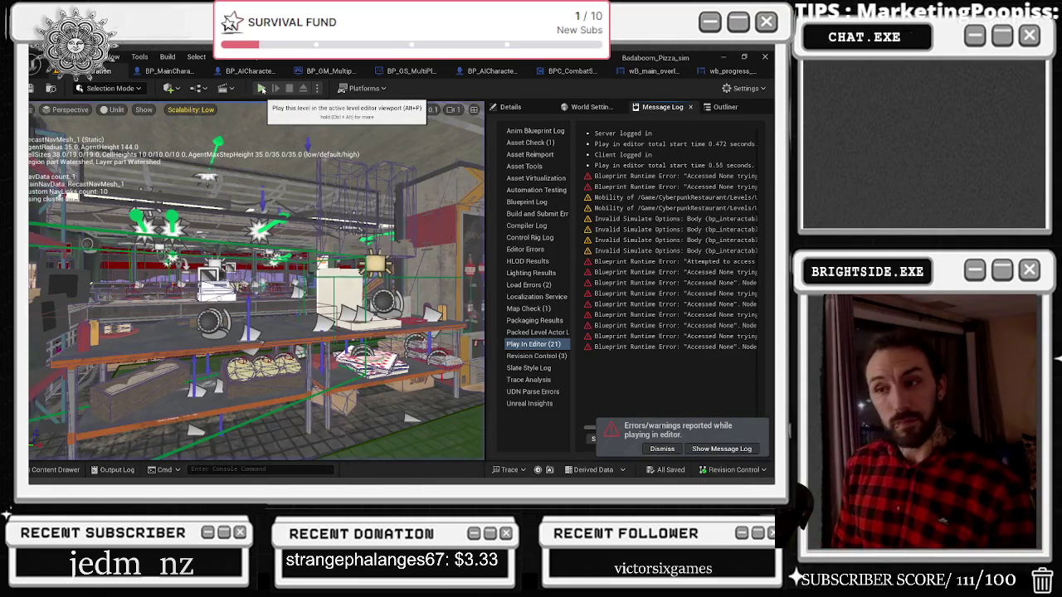
click(261, 88)
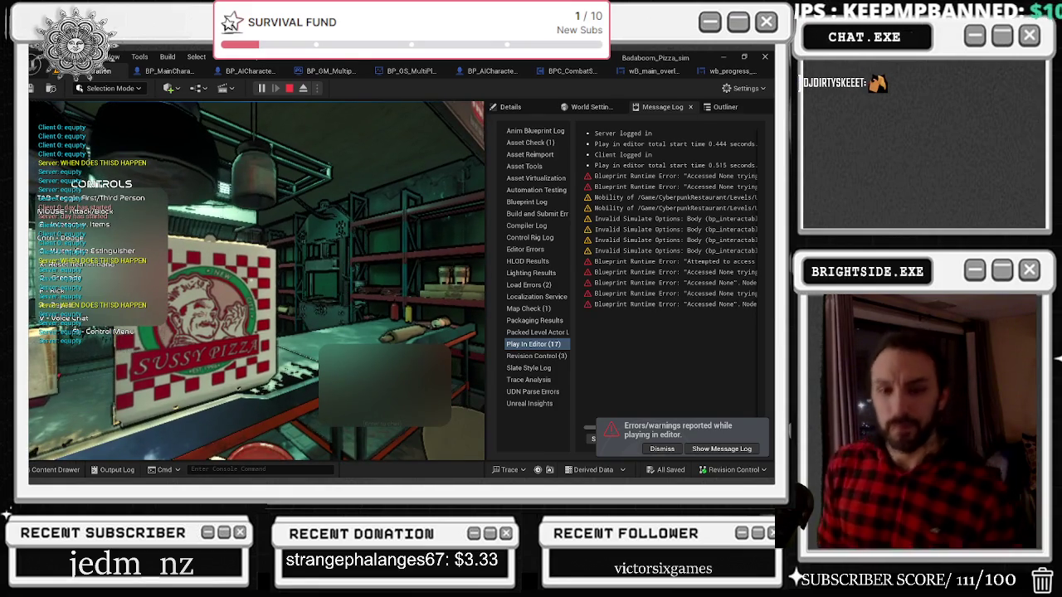
key(super+d)
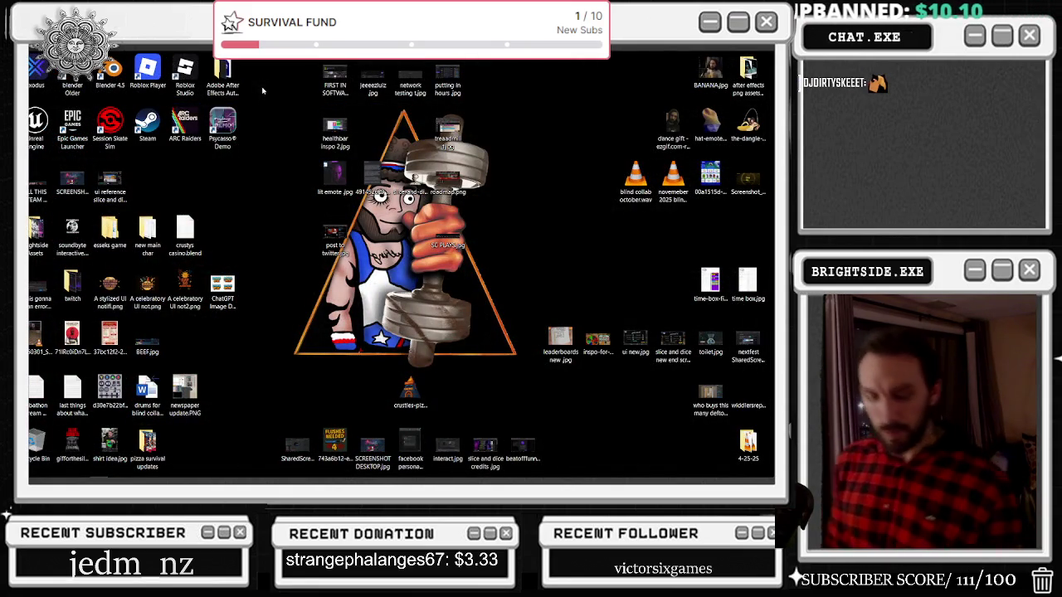
Send the crash report and restart the Unreal Editor
key(alt+Tab)
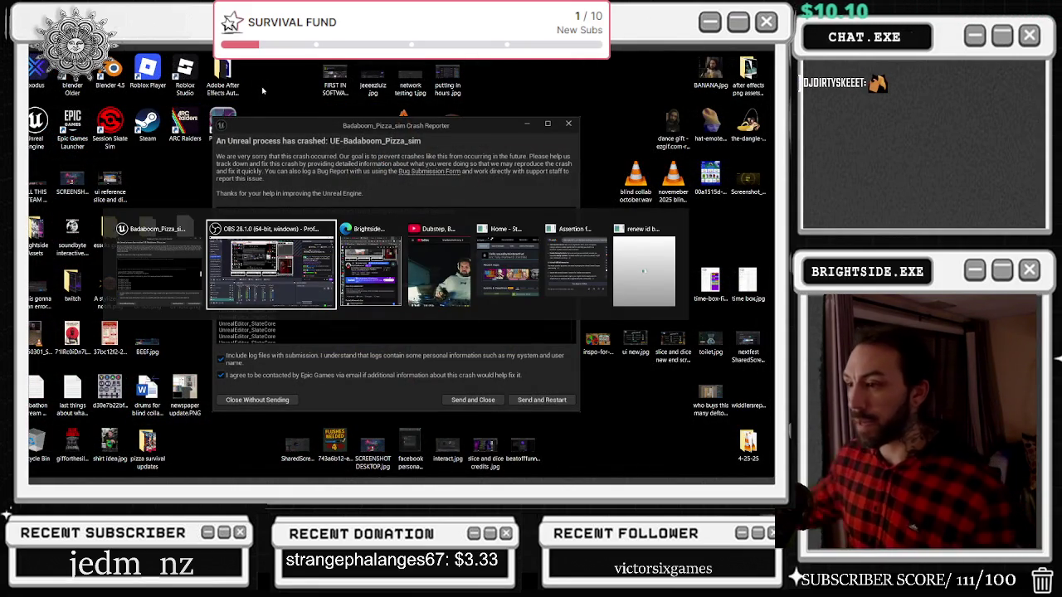
key(Escape)
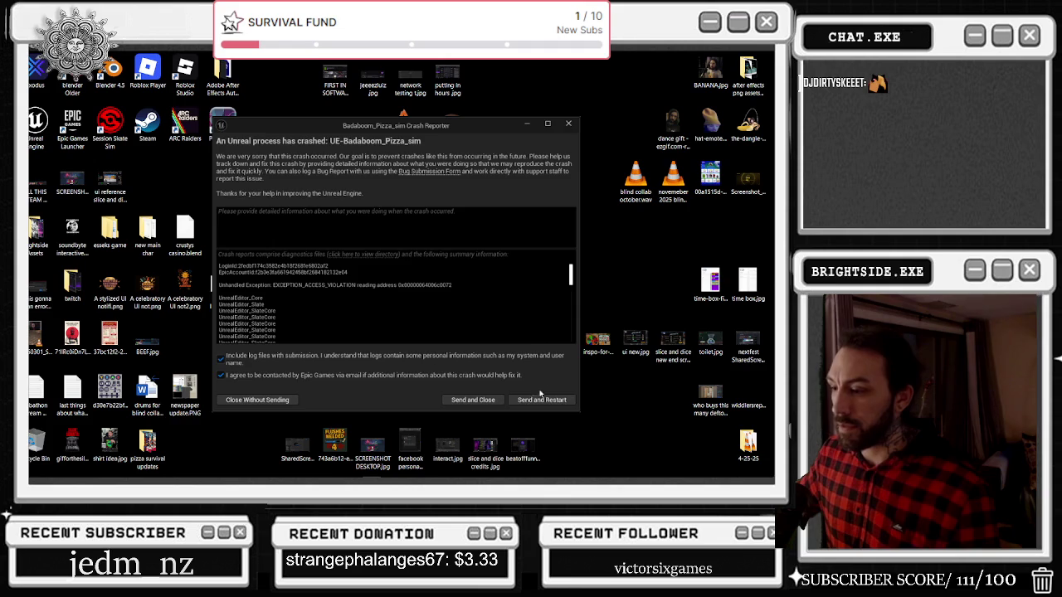
click(542, 400)
key(alt+Tab)
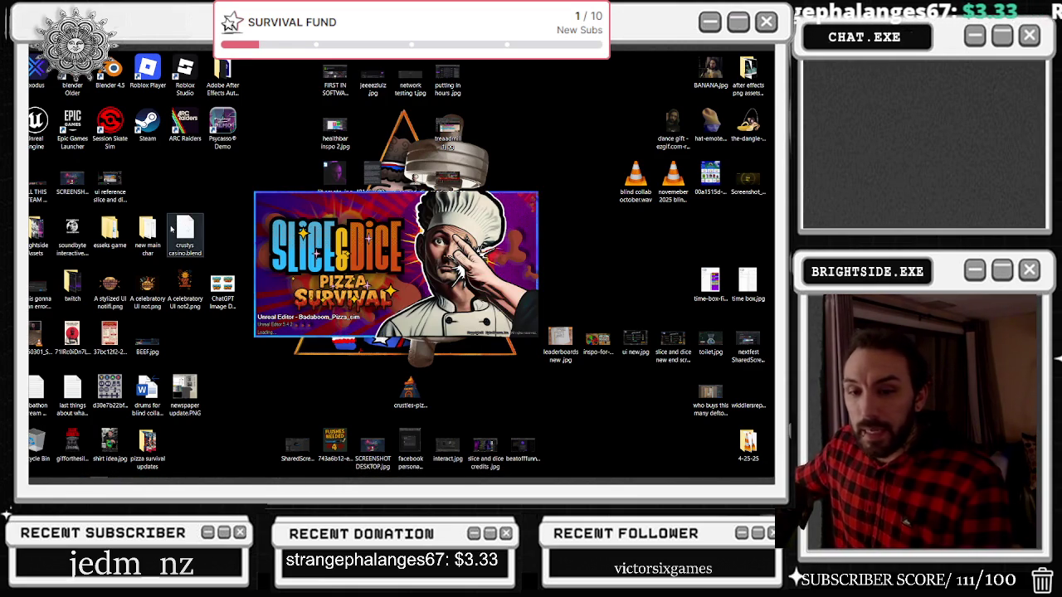
Wait while the editor reloads the Badaboom_Pizza_sim level after the crash
mouse_move(364, 481)
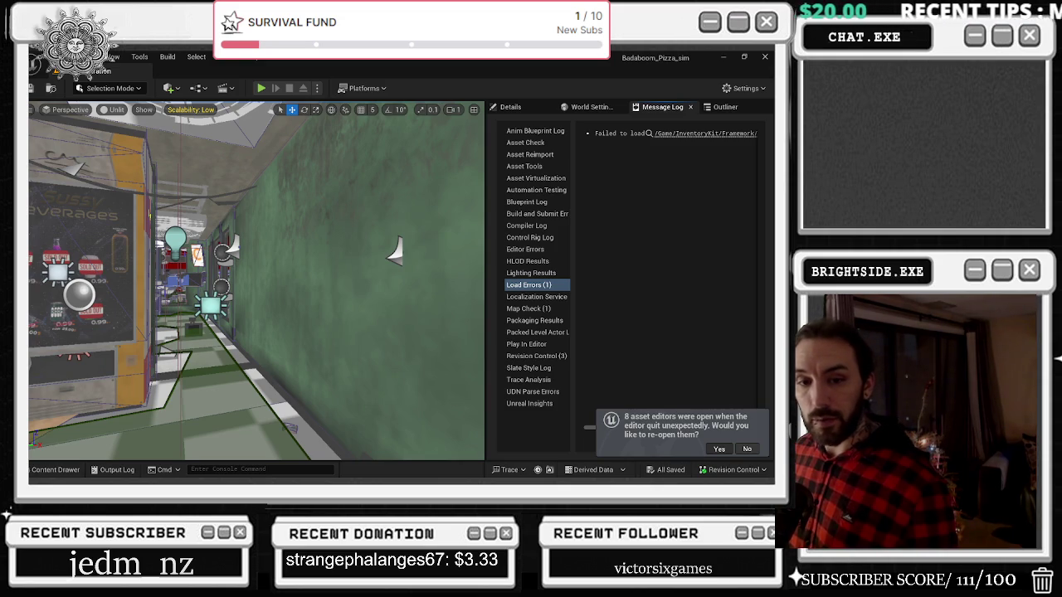
Restore the asset editors, then connect Event Pre Construct to Sequence in wB_main_overlay and save
click(719, 449)
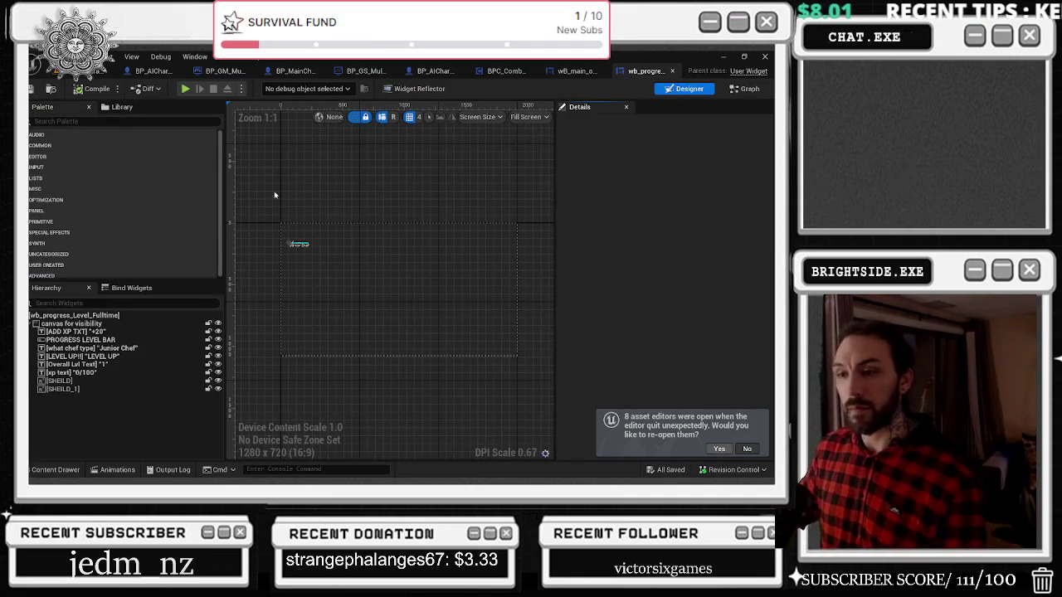
click(575, 70)
click(685, 88)
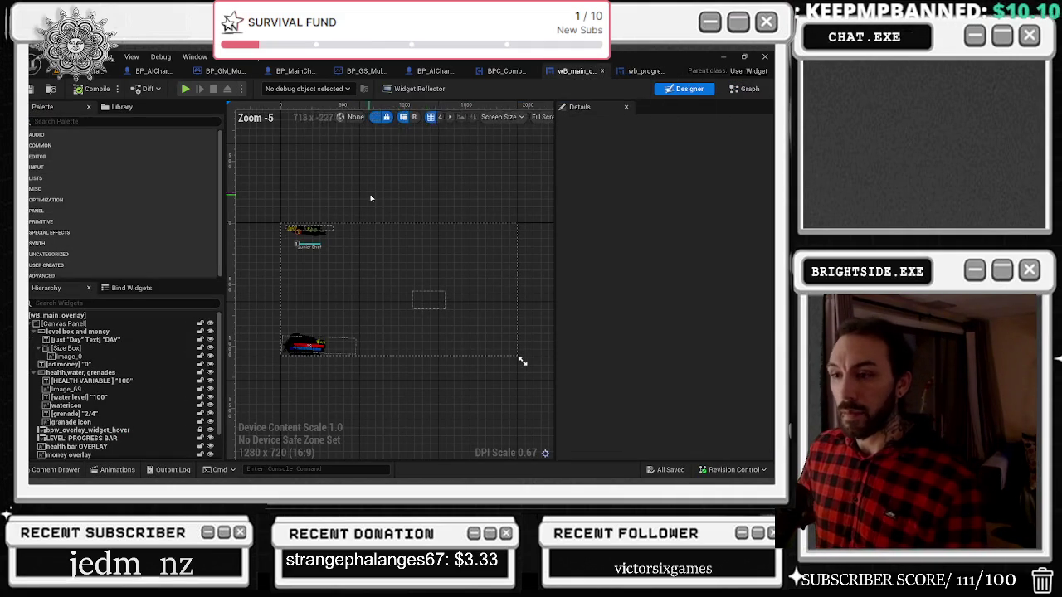
click(743, 90)
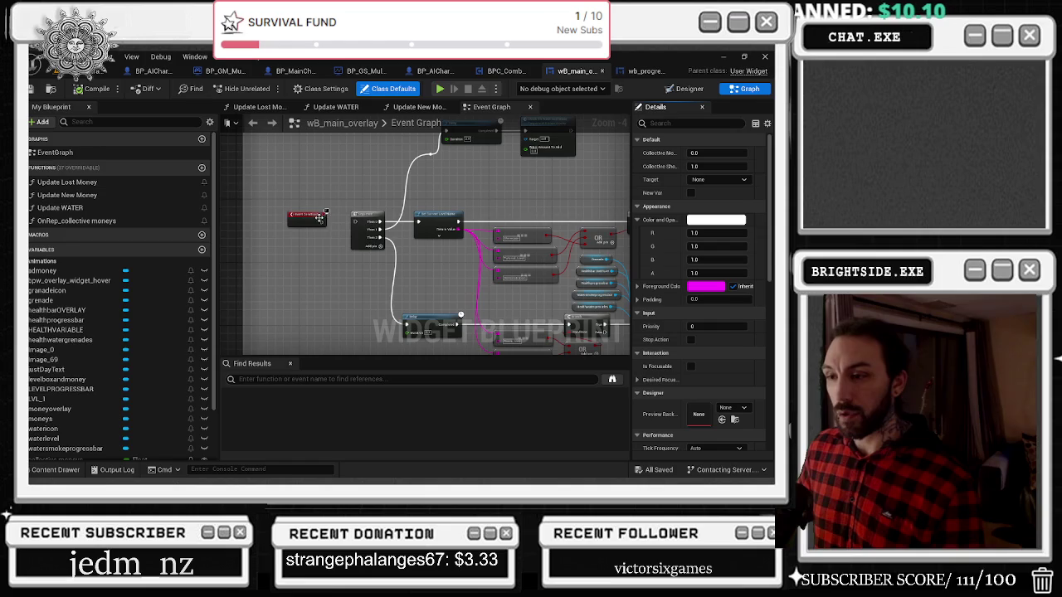
mouse_move(324, 224)
mouse_down()
mouse_move(392, 162)
mouse_move(348, 174)
mouse_move(345, 185)
mouse_move(386, 185)
mouse_up()
click(403, 149)
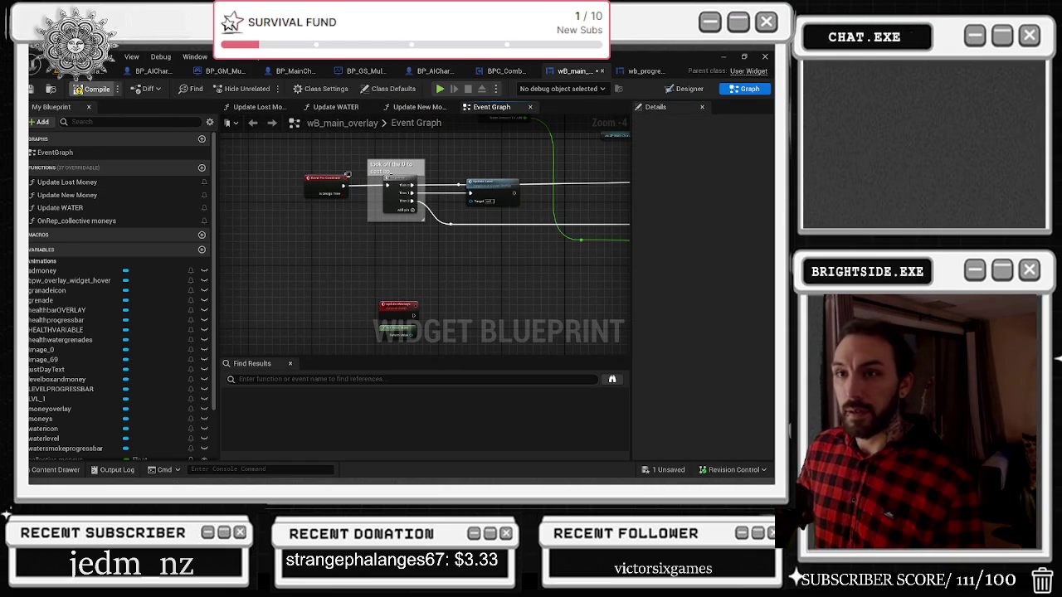
click(664, 470)
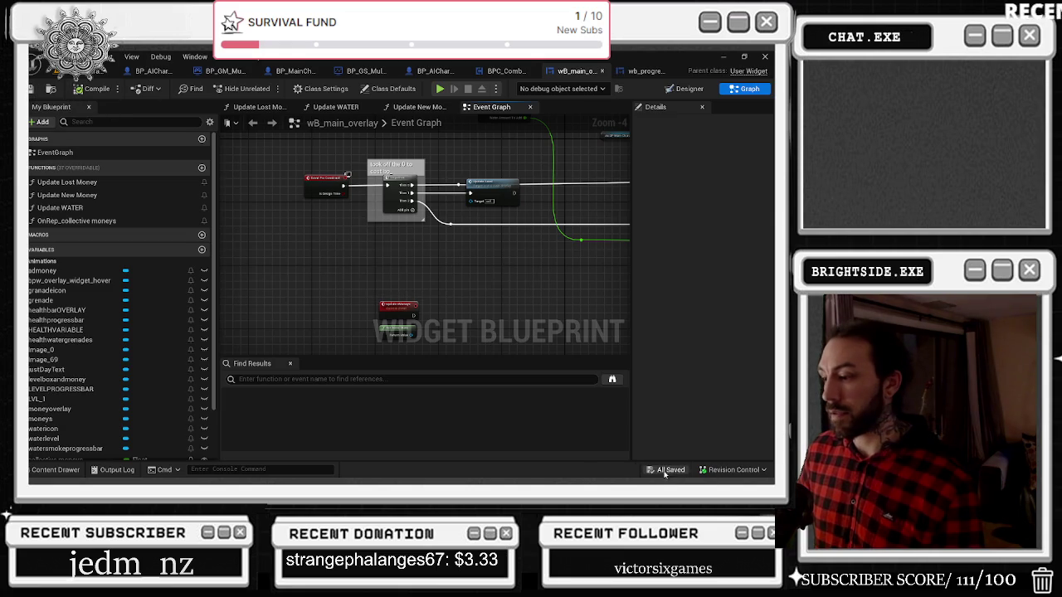
Wire Event Construct into the Cast node in wb_progress_Level_Fulltime, then compile and save it
click(647, 71)
scroll(564, 196, down, 4)
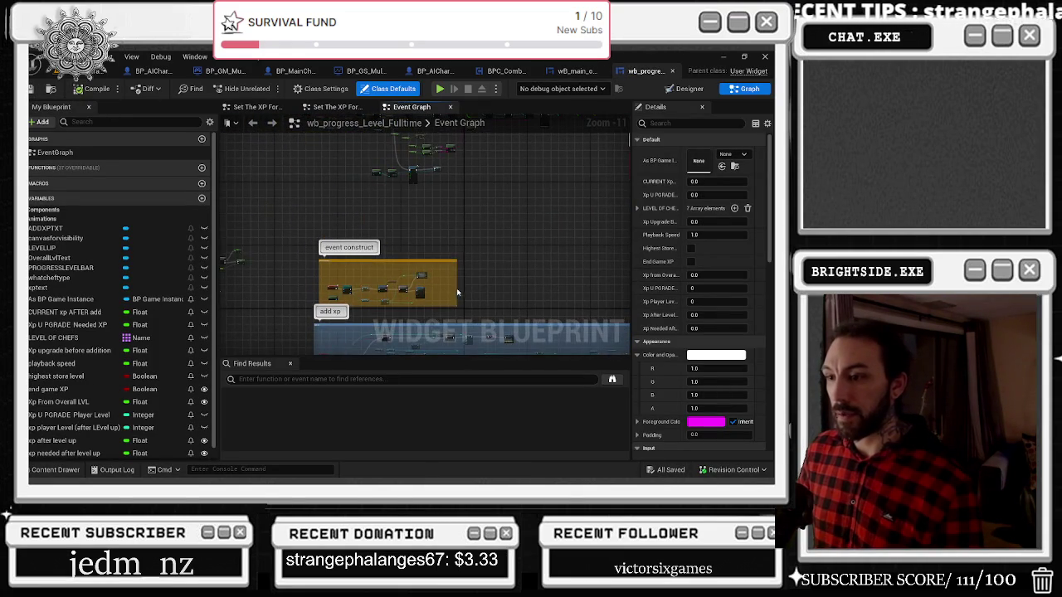
scroll(310, 296, up, 4)
scroll(310, 296, up, 2)
scroll(354, 253, up, 3)
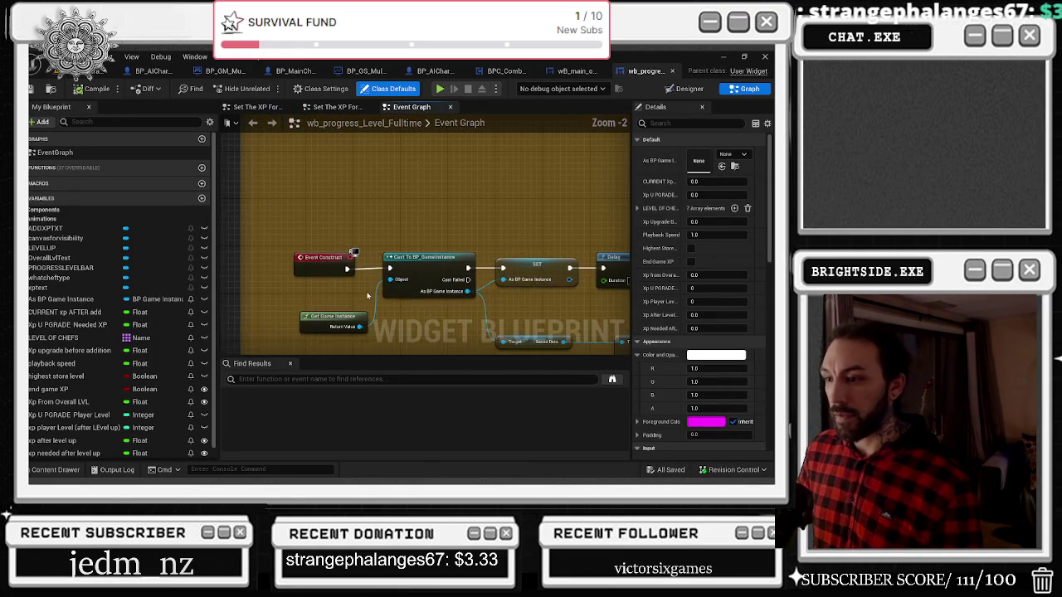
drag(347, 268, 389, 268)
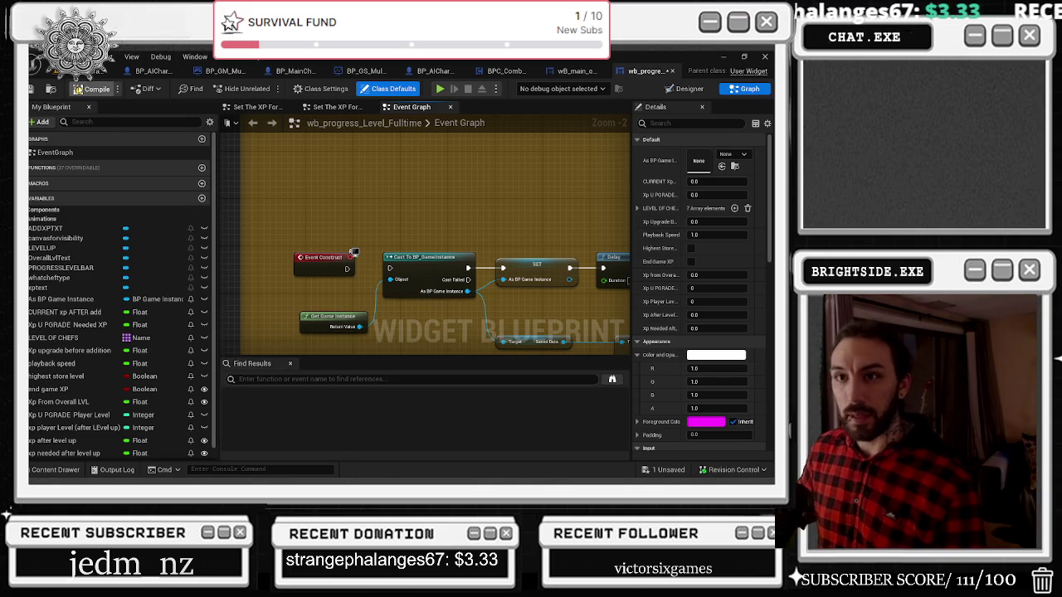
click(91, 89)
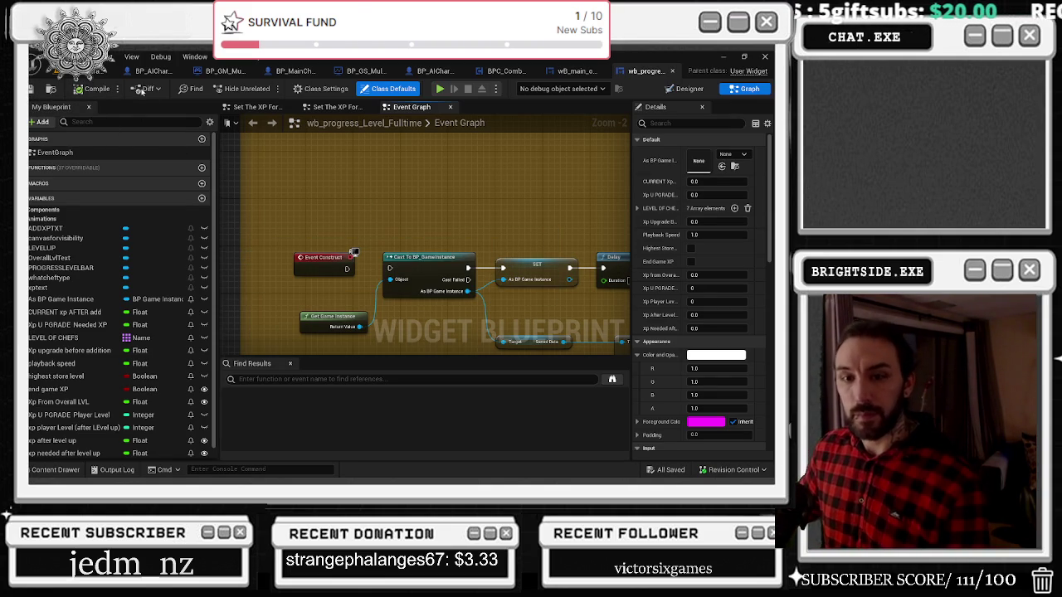
click(100, 70)
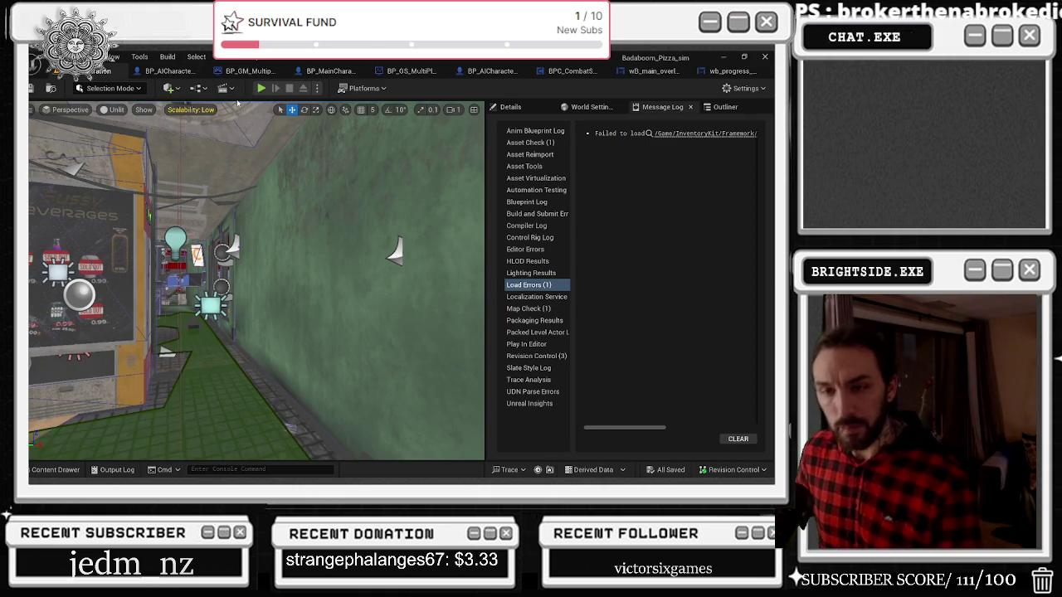
Play-test the level in third-person camera, turning to face the chef, then stop
key(alt+p)
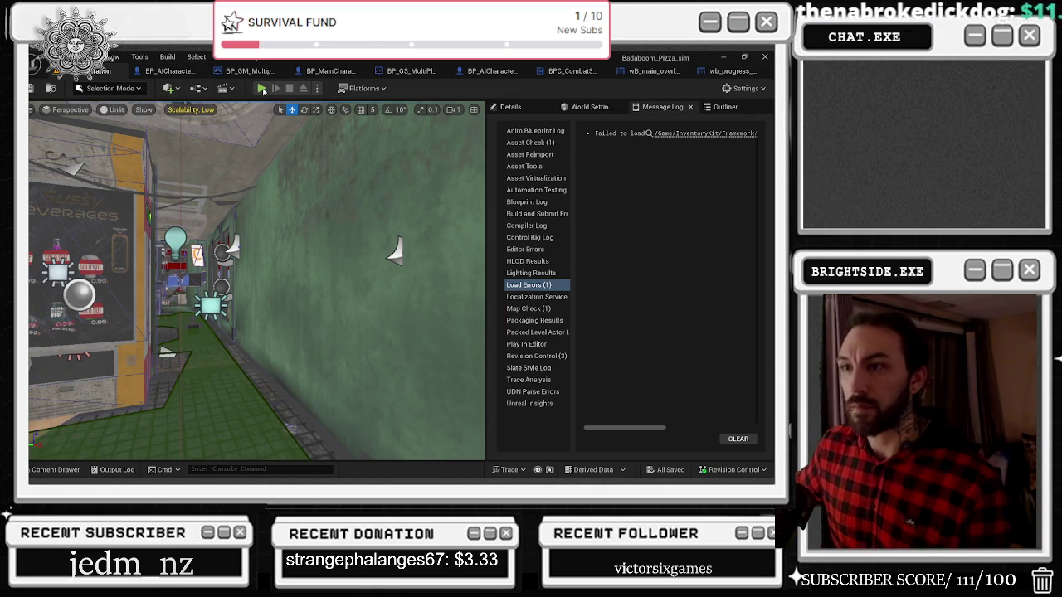
key(alt+Tab)
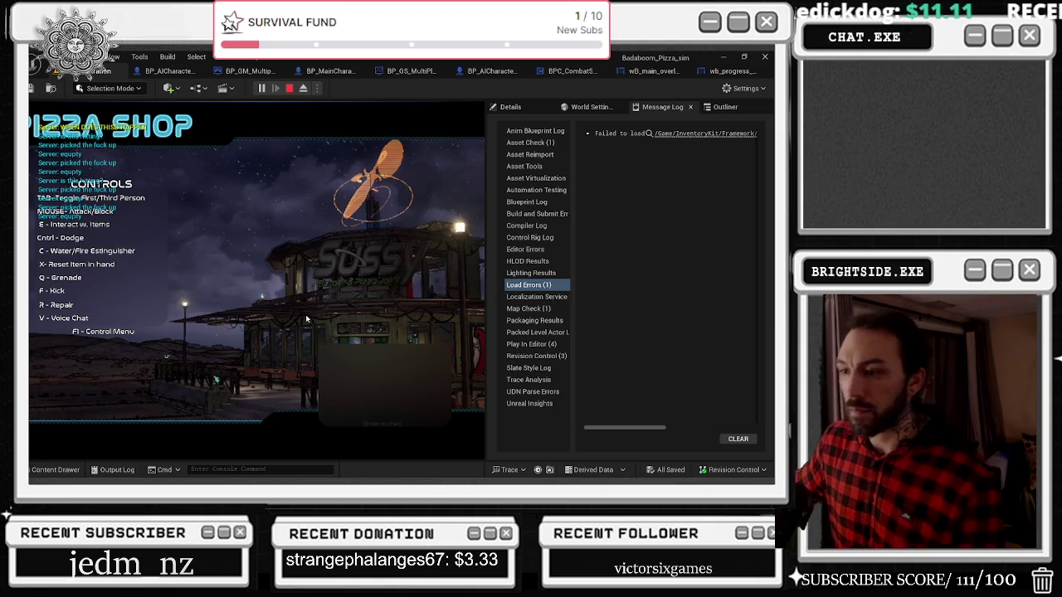
click(278, 211)
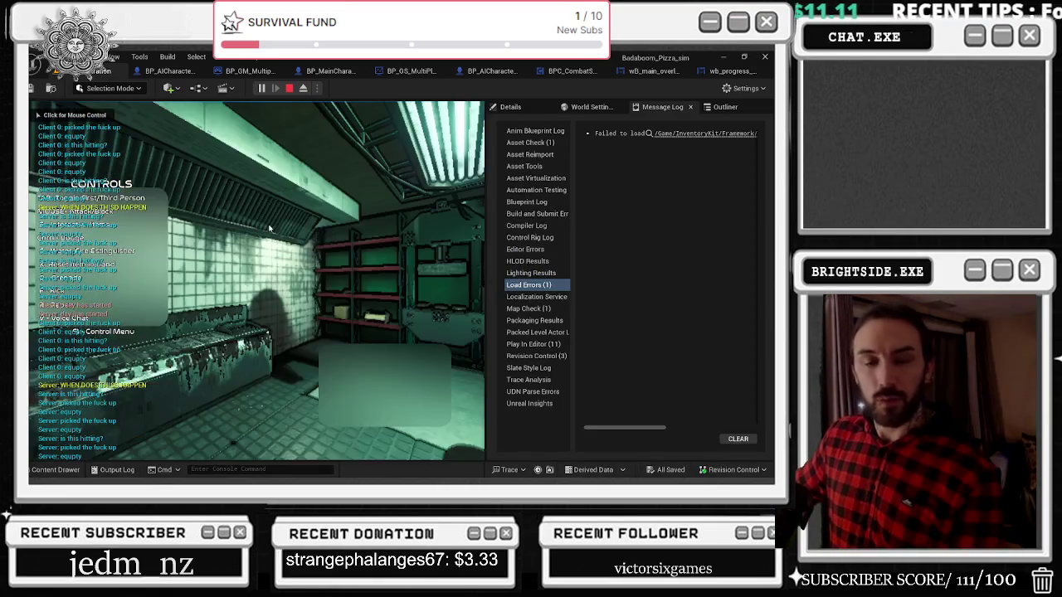
key(Tab)
key(Tab)
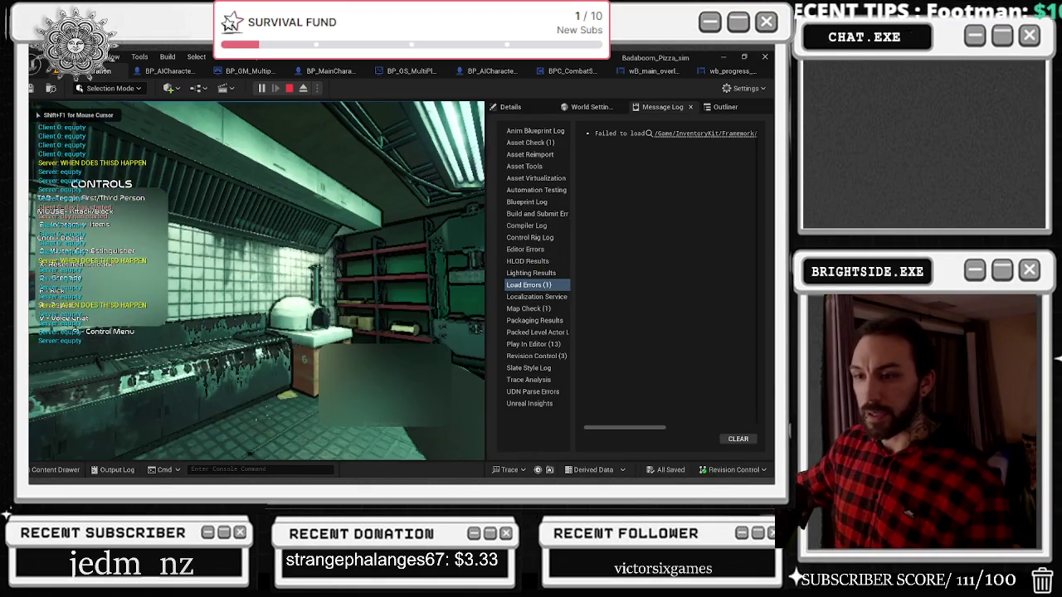
click(251, 280)
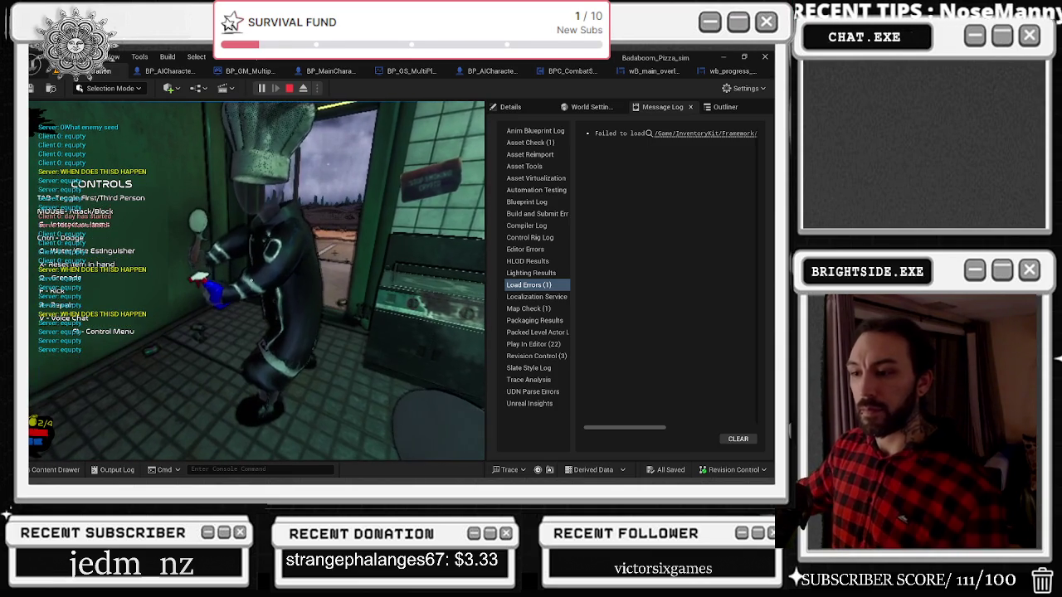
key(Escape)
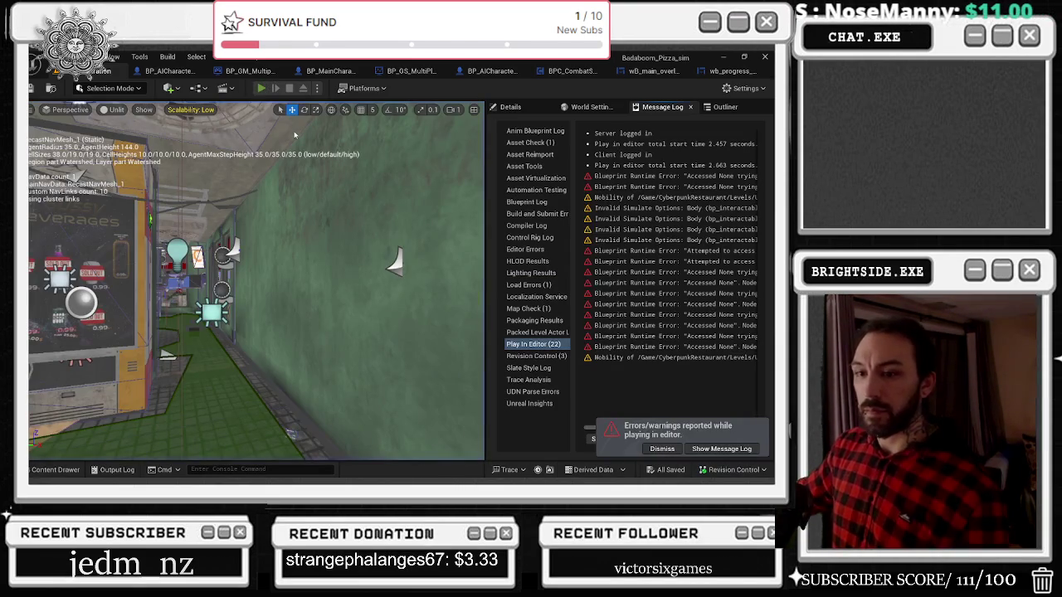
Start another play-test, which crashes the editor, and dismiss the crash report
key(alt+p)
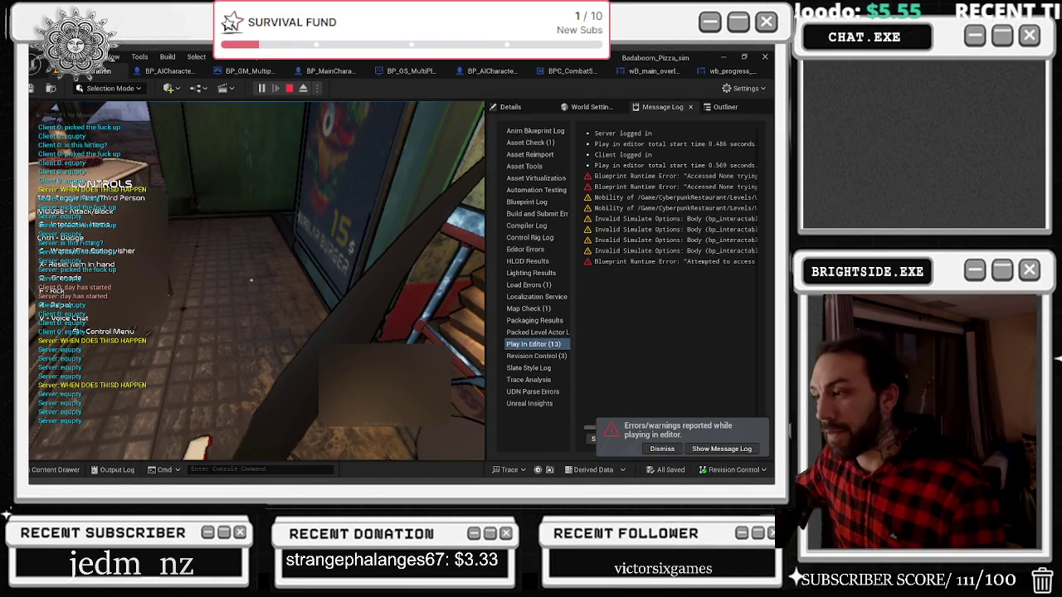
key(super+d)
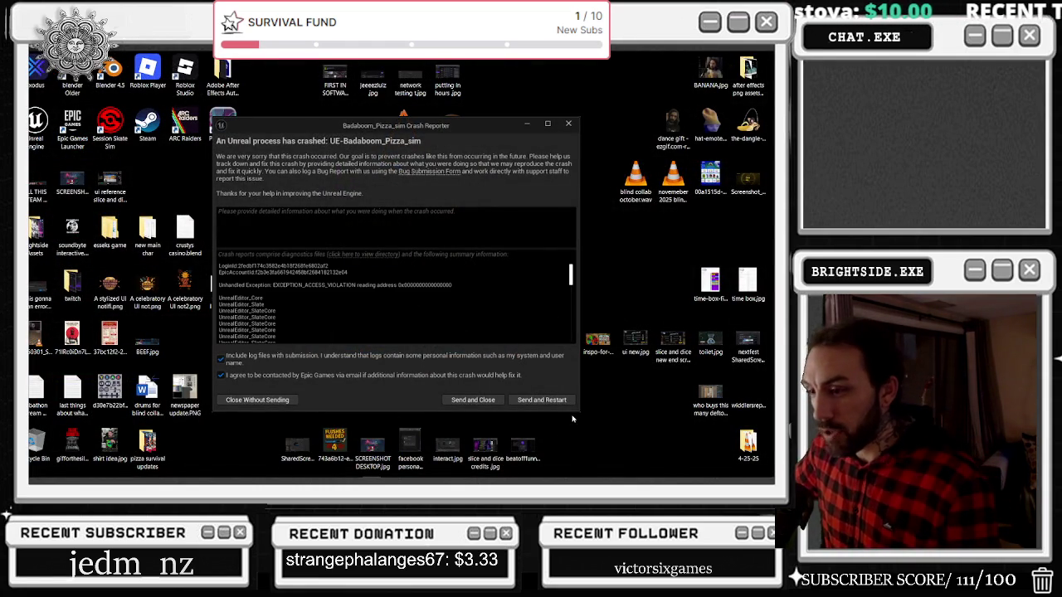
click(549, 401)
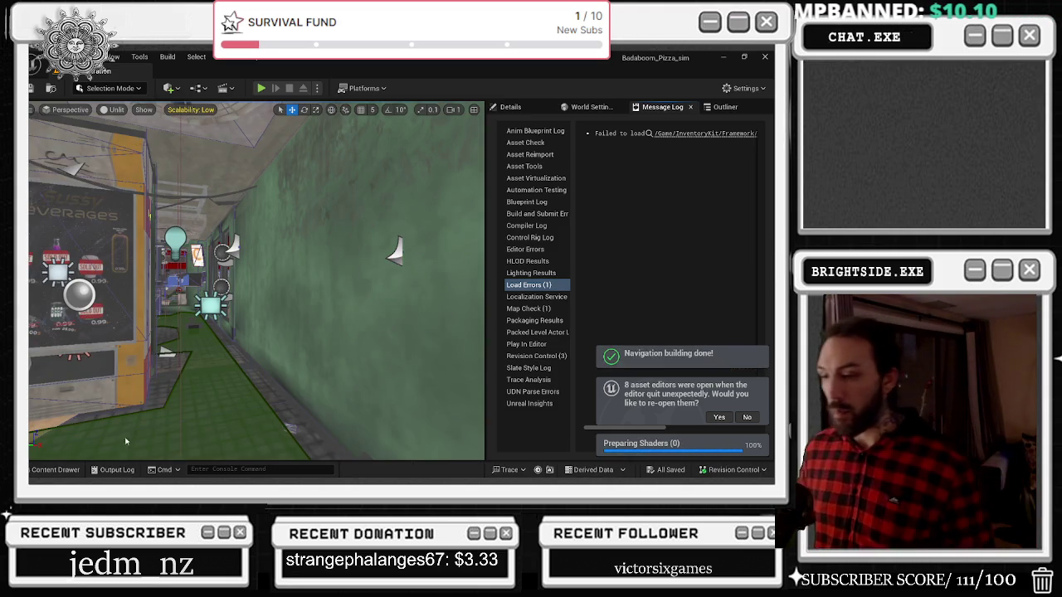
Restore the pre-crash editors and search the widget blueprint for 'pre'
click(731, 417)
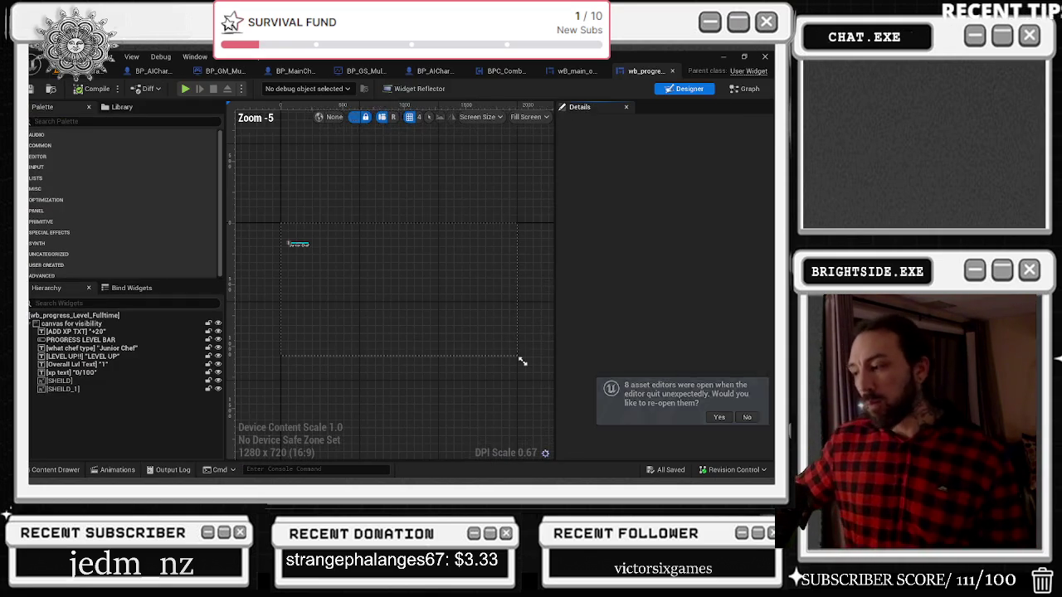
scroll(280, 242, up, 4)
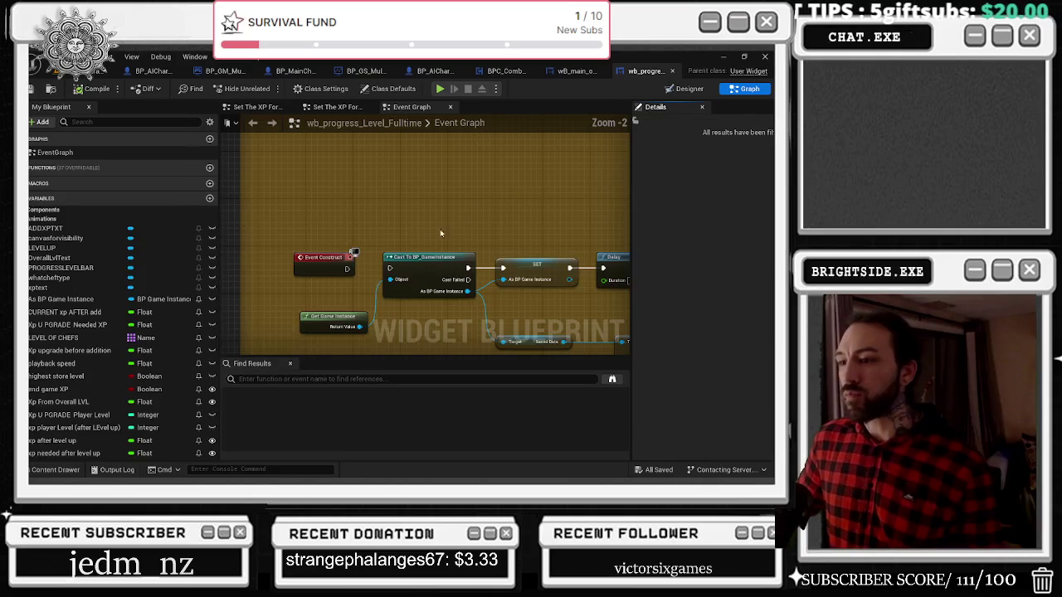
scroll(459, 224, down, 4)
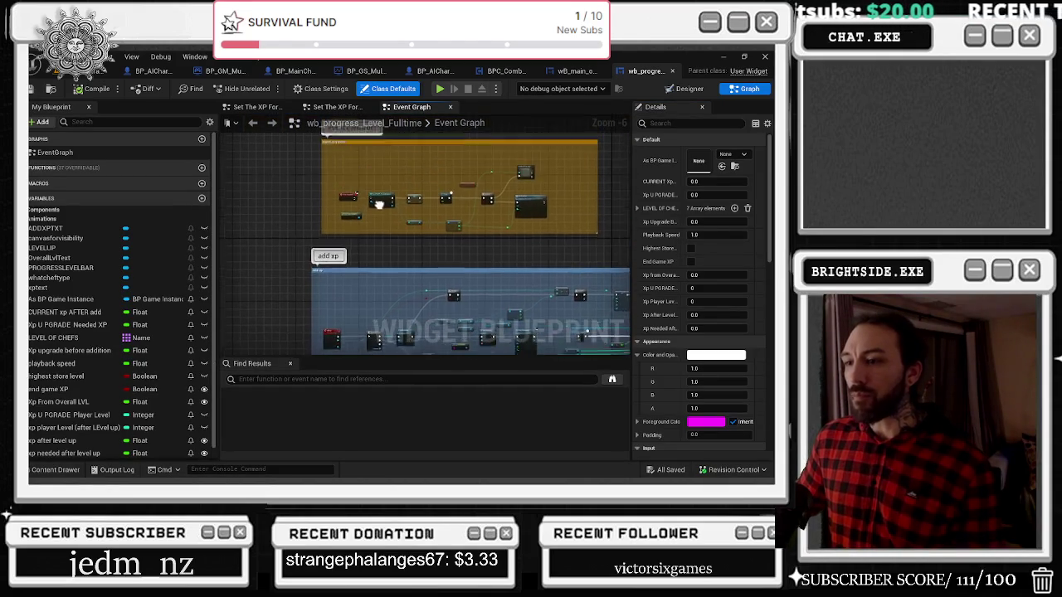
scroll(379, 197, up, 5)
click(267, 381)
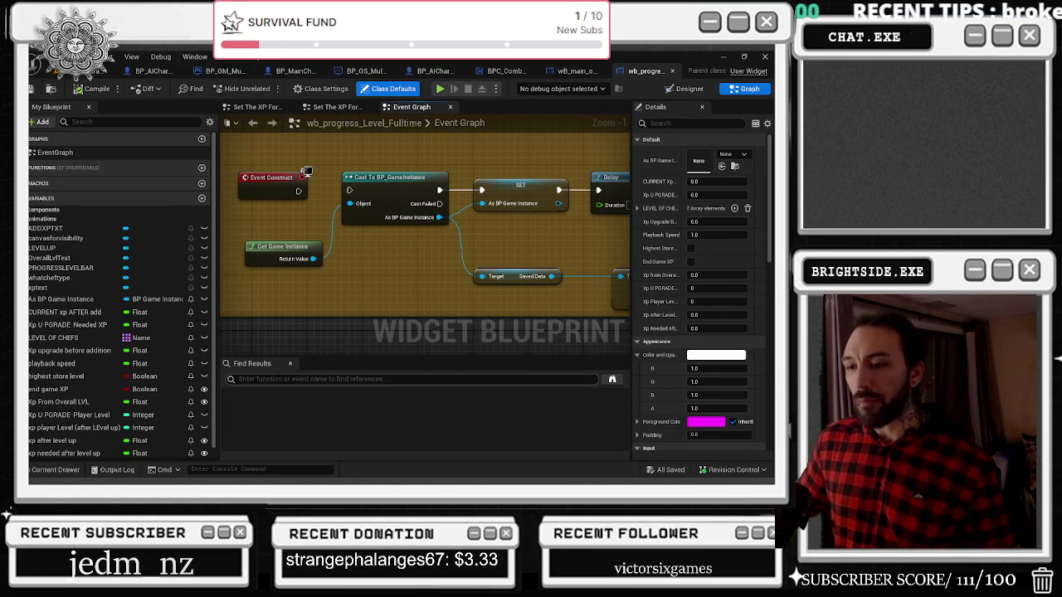
text(pre)
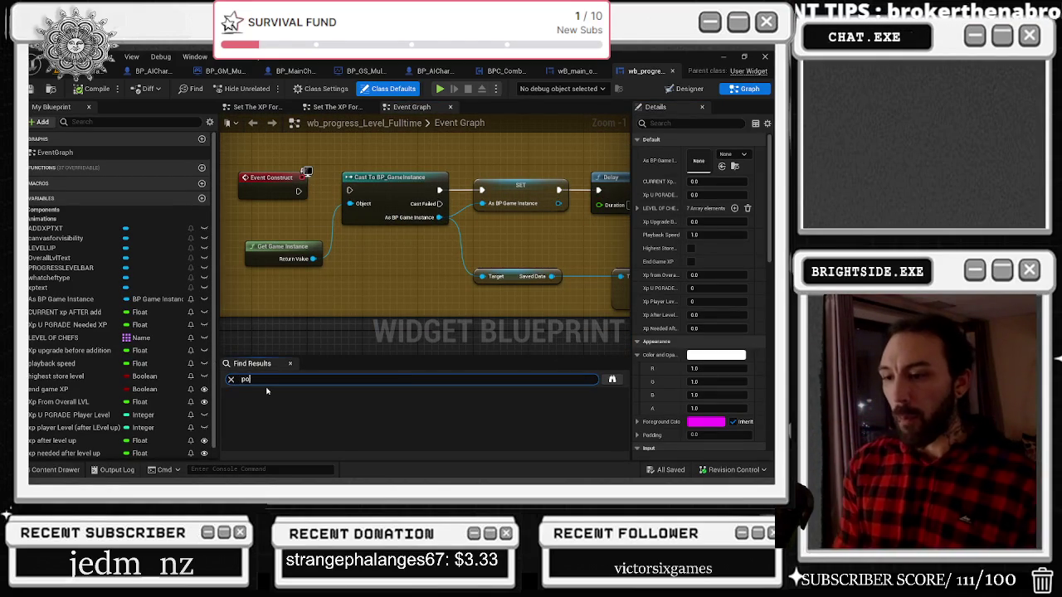
key(Return)
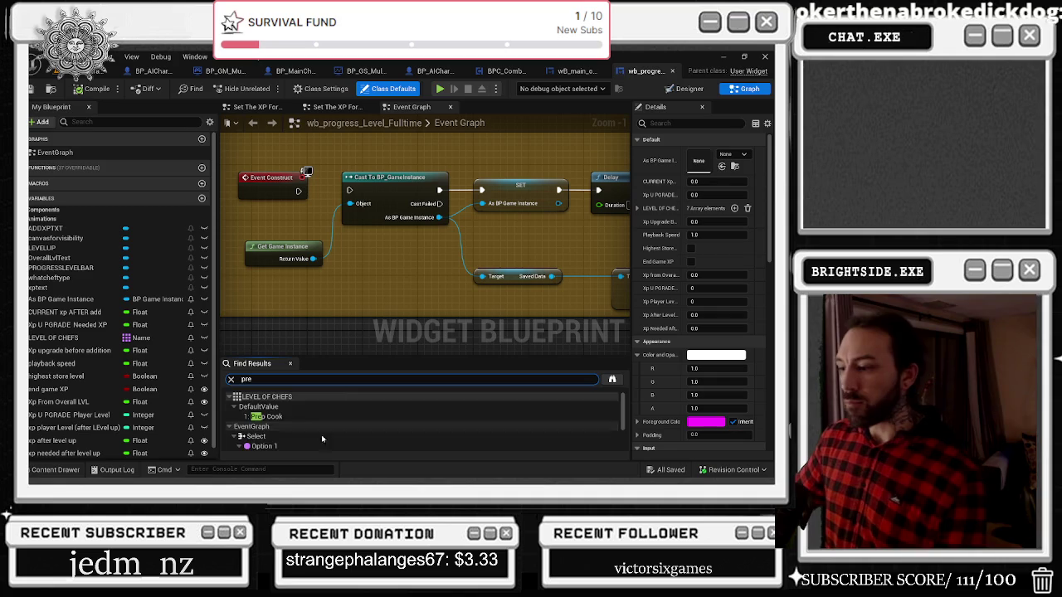
Connect Event Construct to the game-instance cast in wb_progress_Level_Fulltime and save it
scroll(310, 446, down, 3)
scroll(310, 446, up, 3)
drag(299, 191, 350, 191)
scroll(378, 172, down, 8)
mouse_move(417, 158)
mouse_down()
mouse_move(392, 222)
mouse_move(572, 230)
mouse_move(229, 134)
mouse_move(277, 238)
mouse_move(302, 247)
mouse_up()
scroll(392, 222, up, 4)
scroll(393, 222, down, 5)
scroll(573, 230, up, 2)
scroll(572, 230, down, 4)
scroll(250, 256, up, 9)
scroll(249, 255, down, 5)
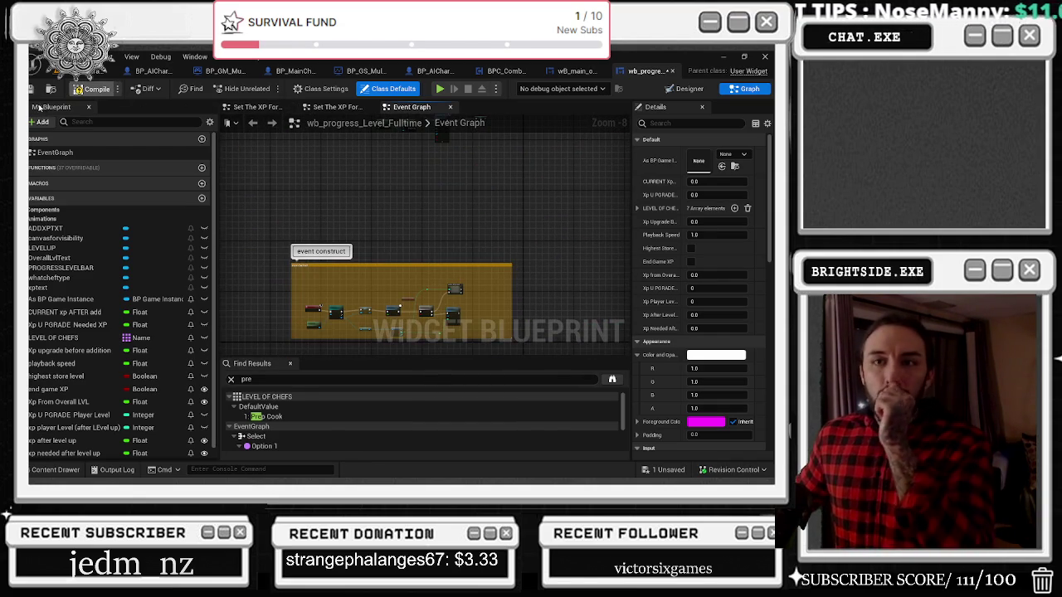
click(31, 88)
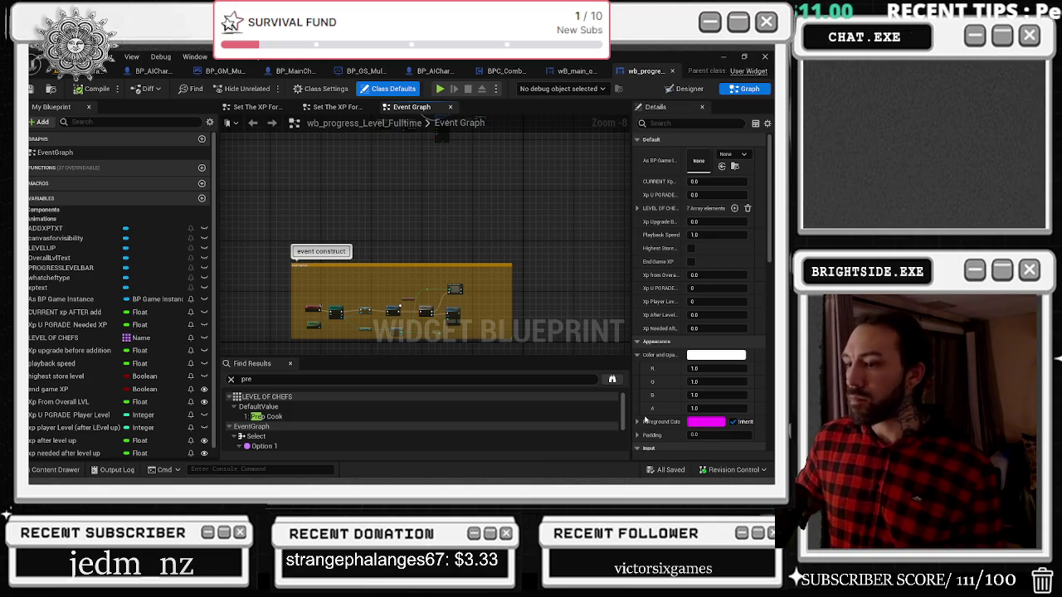
click(576, 70)
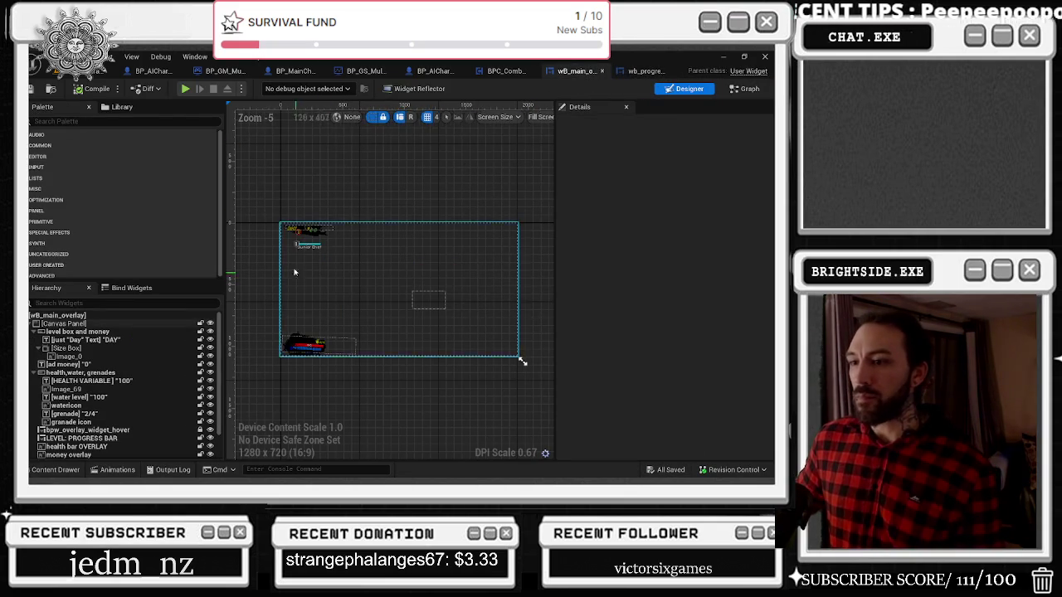
Move from BPC_CombatStateManager to BP_MainCharacter's Spawn The Overlay Widget graph
click(494, 71)
scroll(460, 289, up, 3)
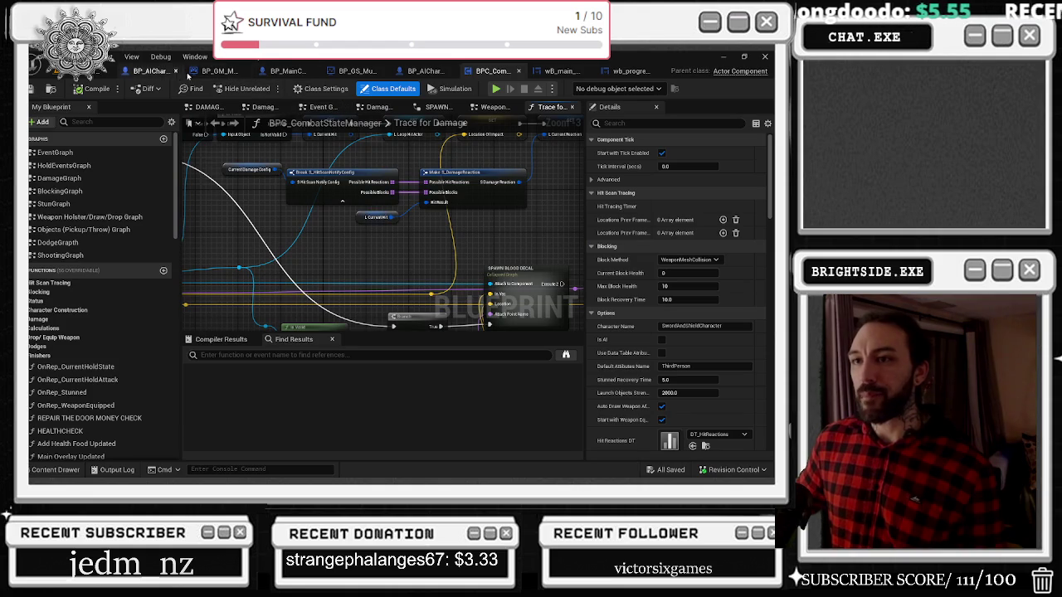
click(278, 71)
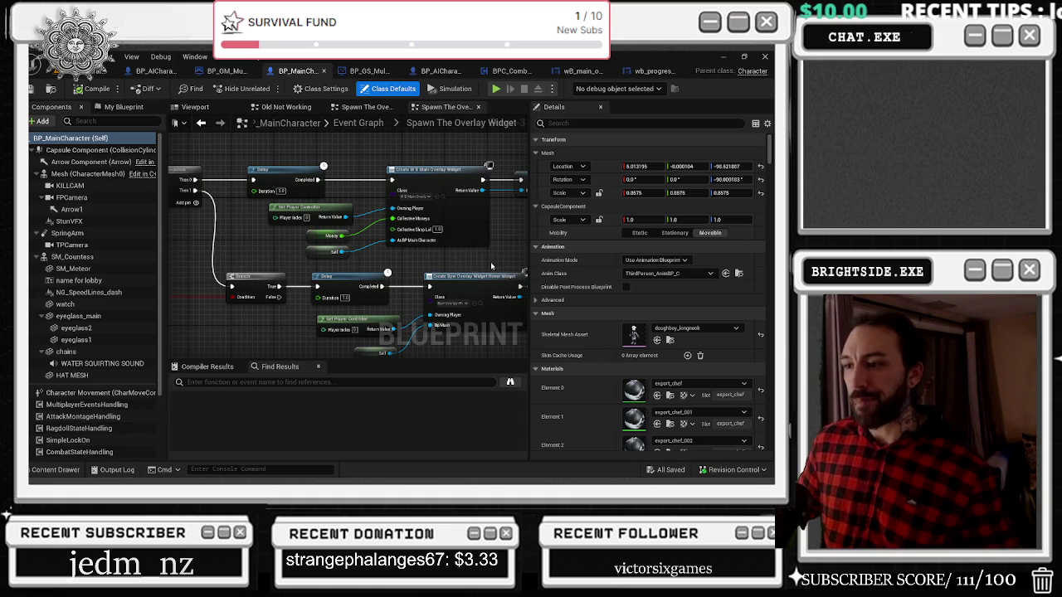
Search BP_MainCharacter for 'main gold overlay' and step through the Find Results references
drag(489, 272, 369, 278)
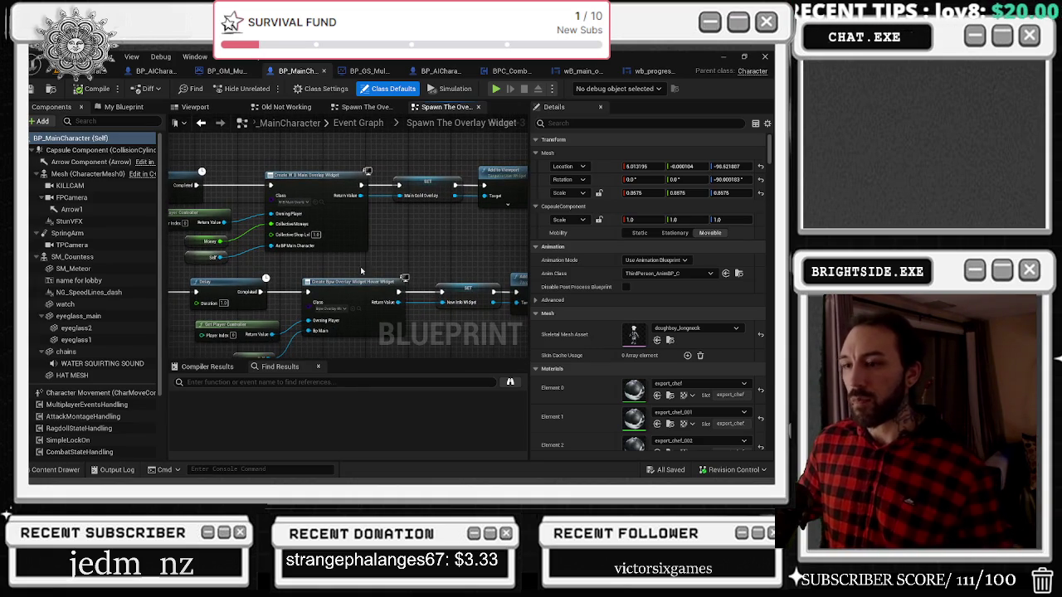
key(ctrl+f)
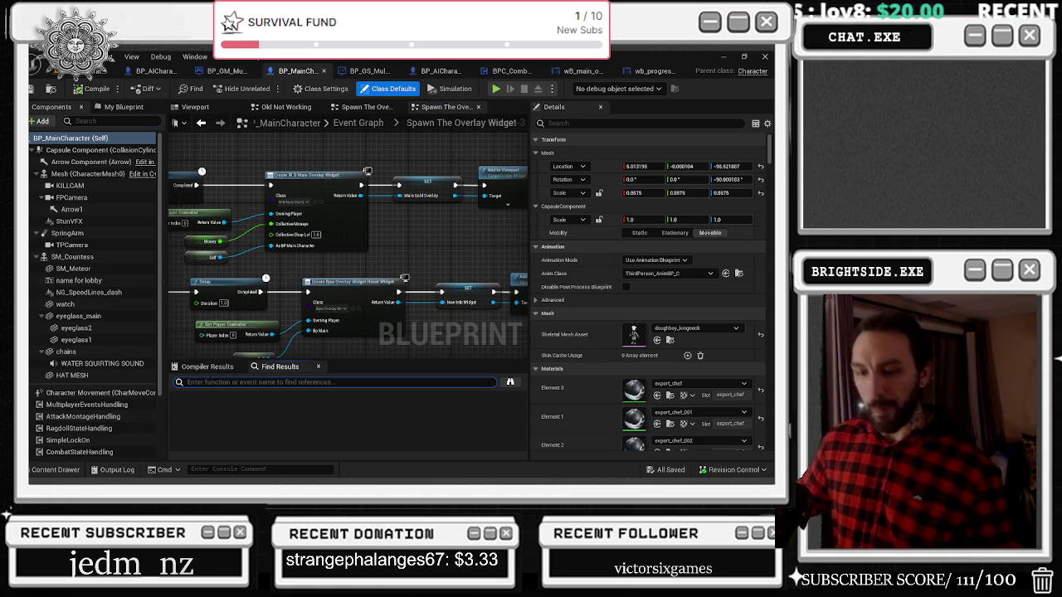
text(main g)
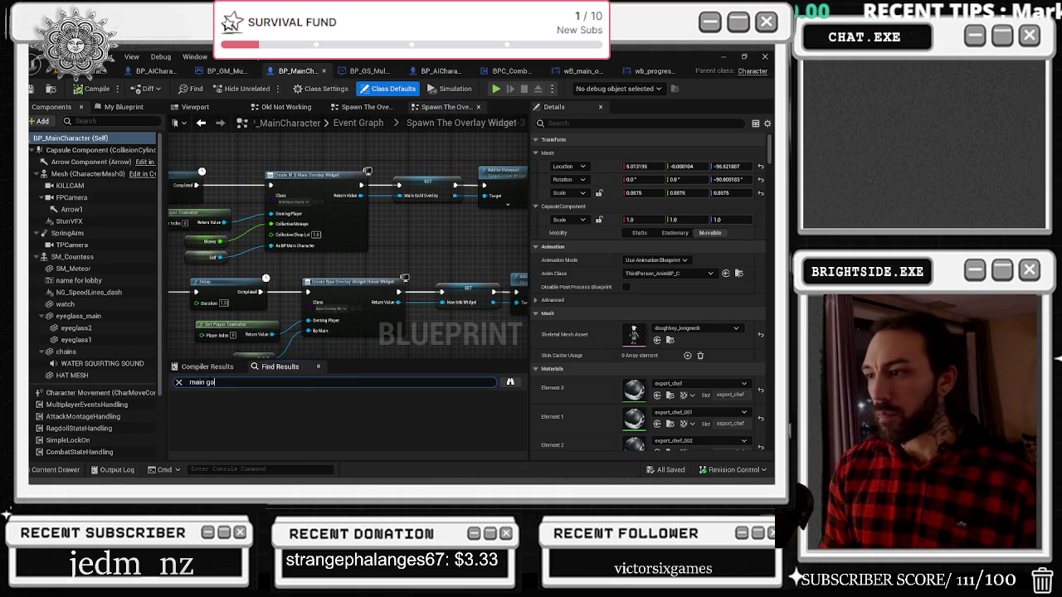
text(ay)
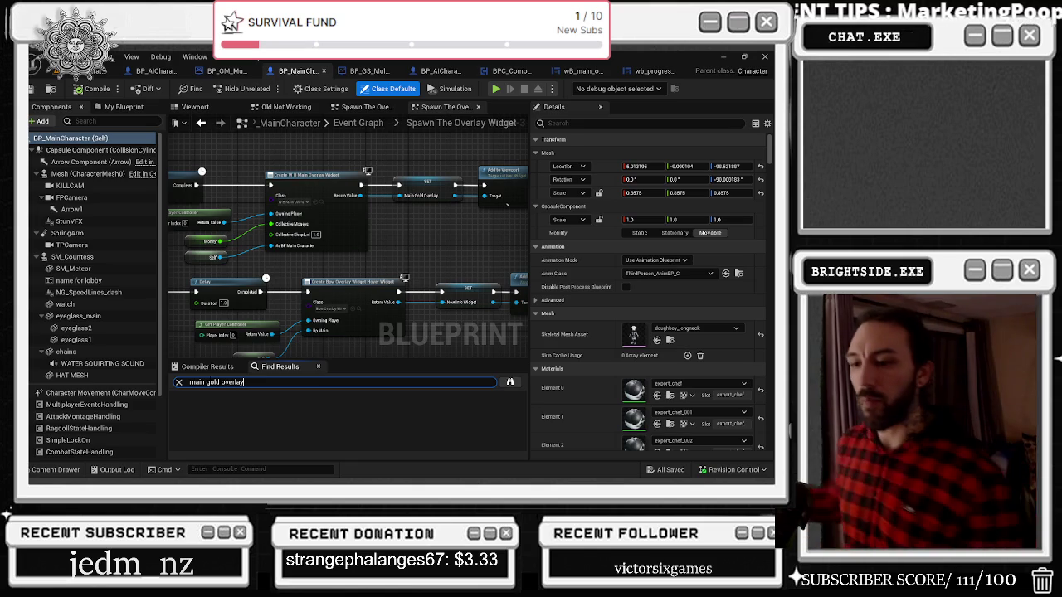
key(Return)
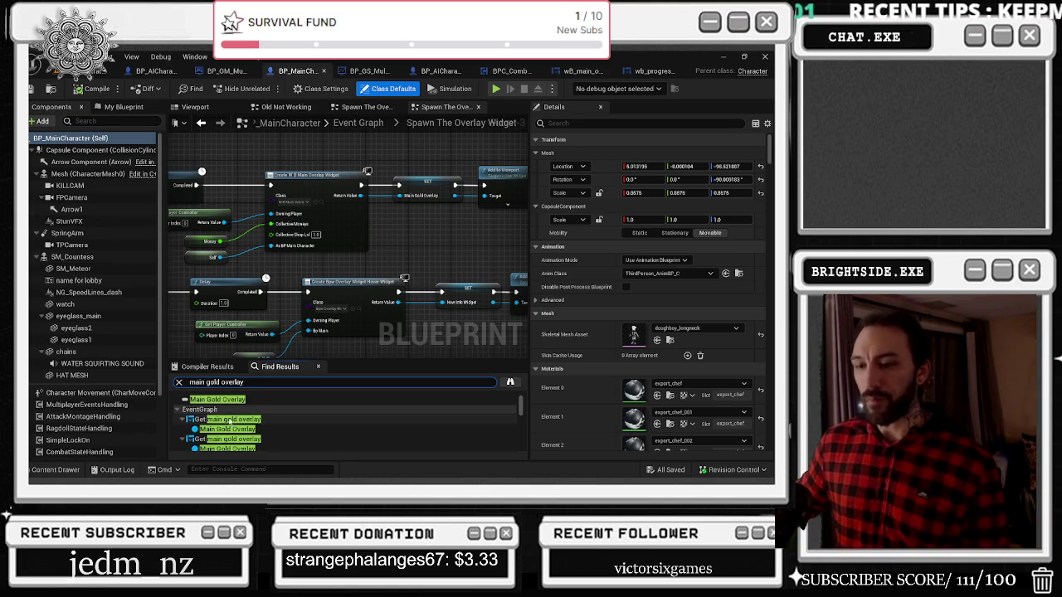
click(228, 420)
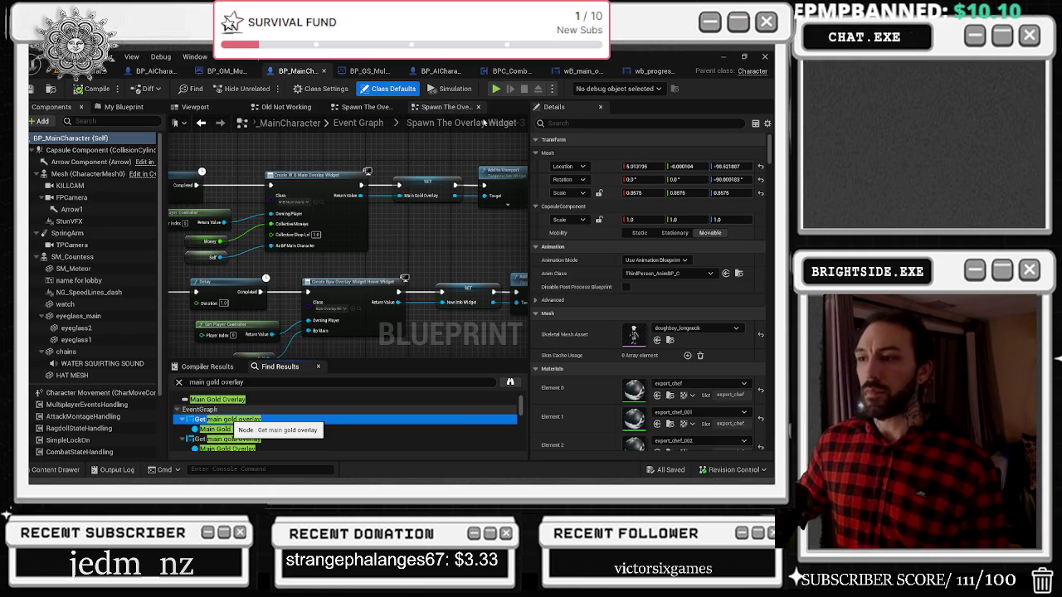
key(Down)
key(Down)
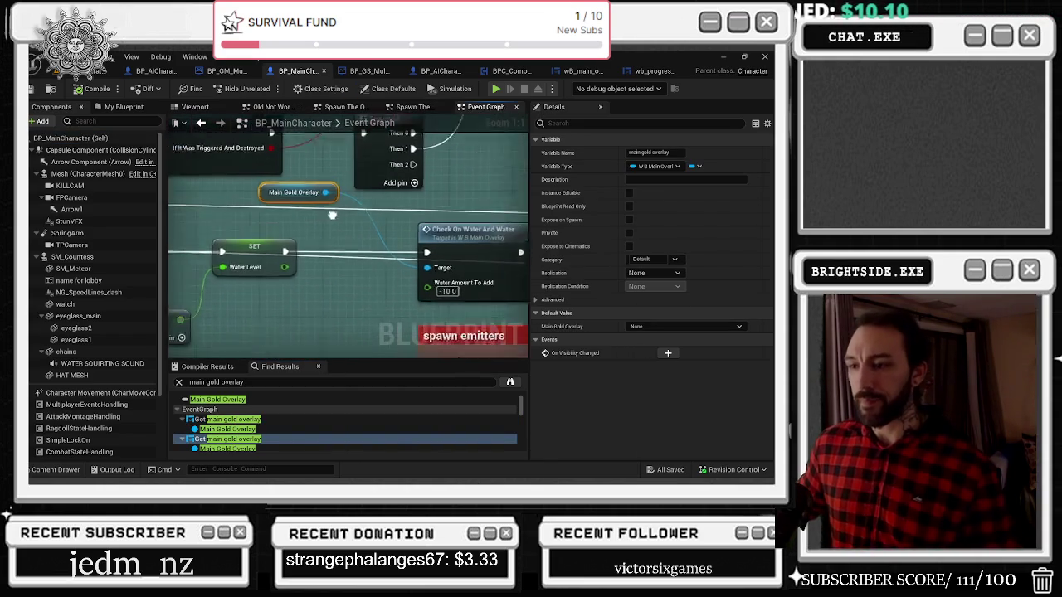
Jump to the validated Main Gold Overlay getter and inspect the game state from money nodes
scroll(253, 431, down, 3)
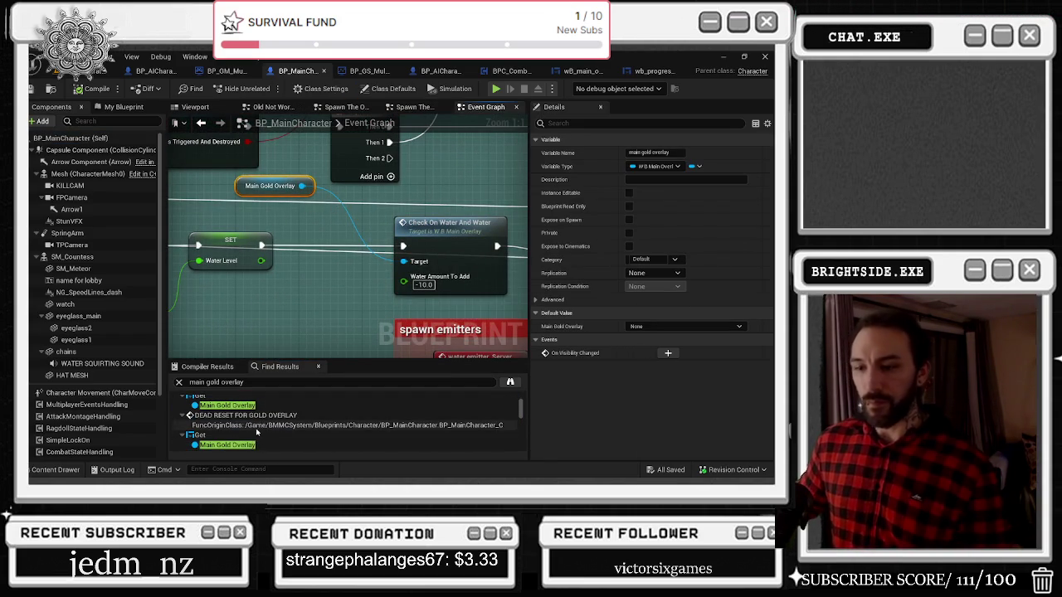
click(256, 435)
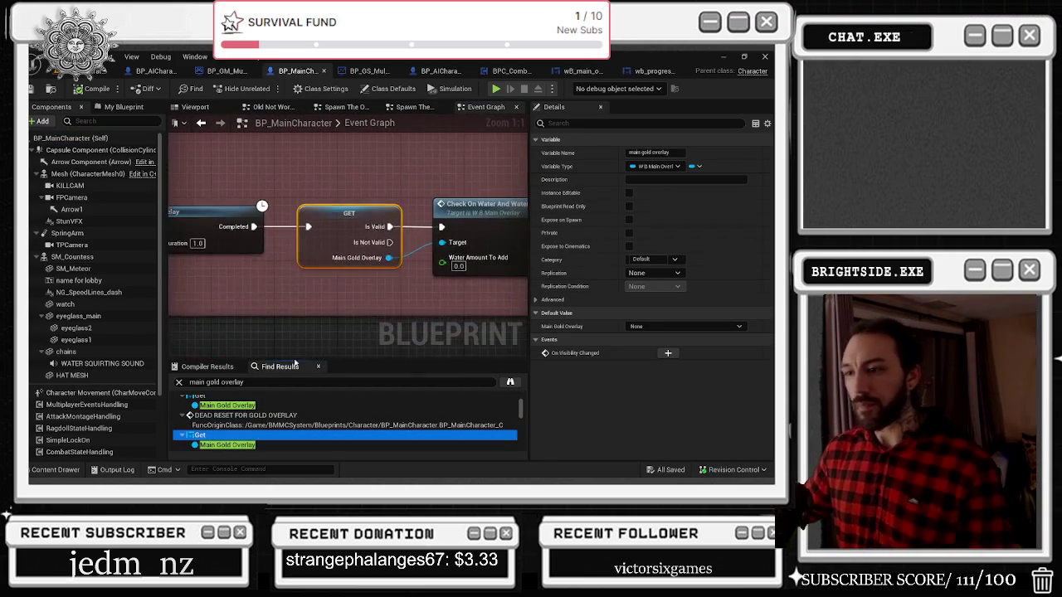
scroll(445, 274, down, 2)
scroll(372, 298, down, 3)
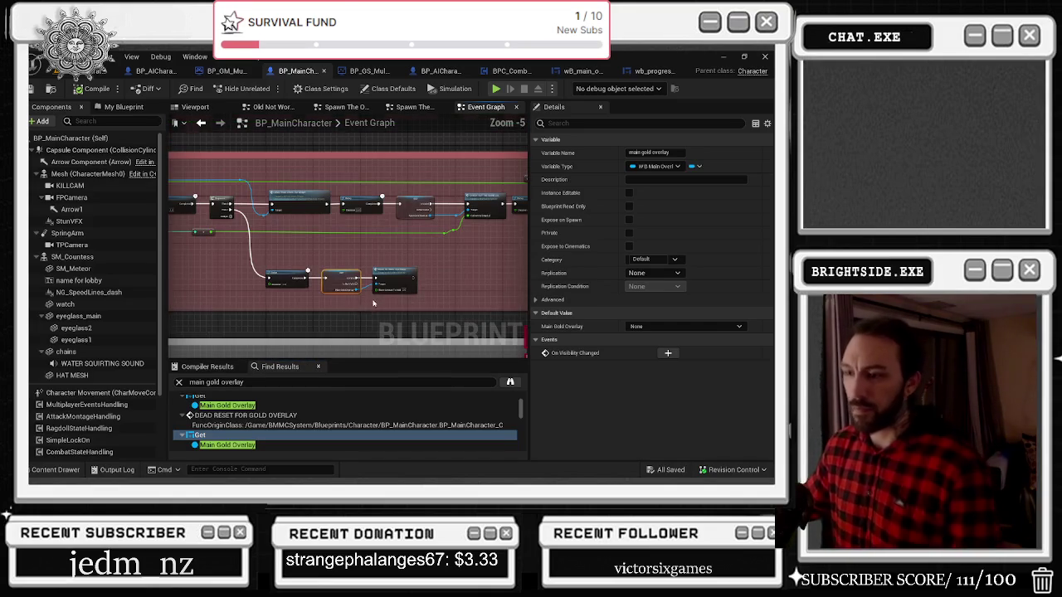
scroll(365, 282, down, 1)
scroll(381, 284, down, 1)
scroll(375, 274, up, 1)
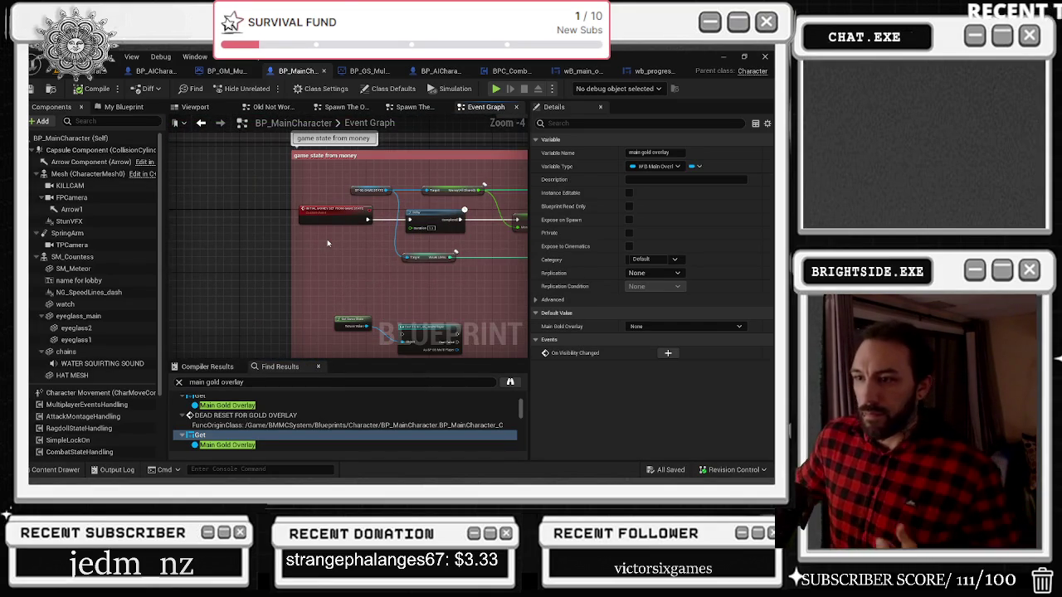
mouse_move(362, 267)
mouse_down()
mouse_move(231, 276)
mouse_move(255, 282)
mouse_up()
scroll(261, 254, up, 3)
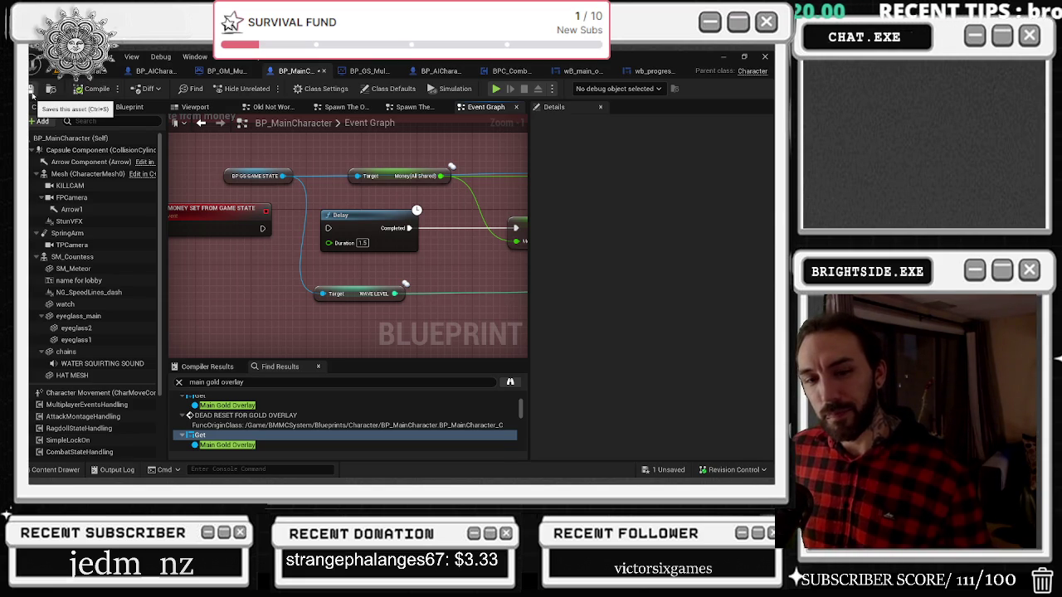
Save BP_MainCharacter, return to the level editor and start a play-test
click(34, 94)
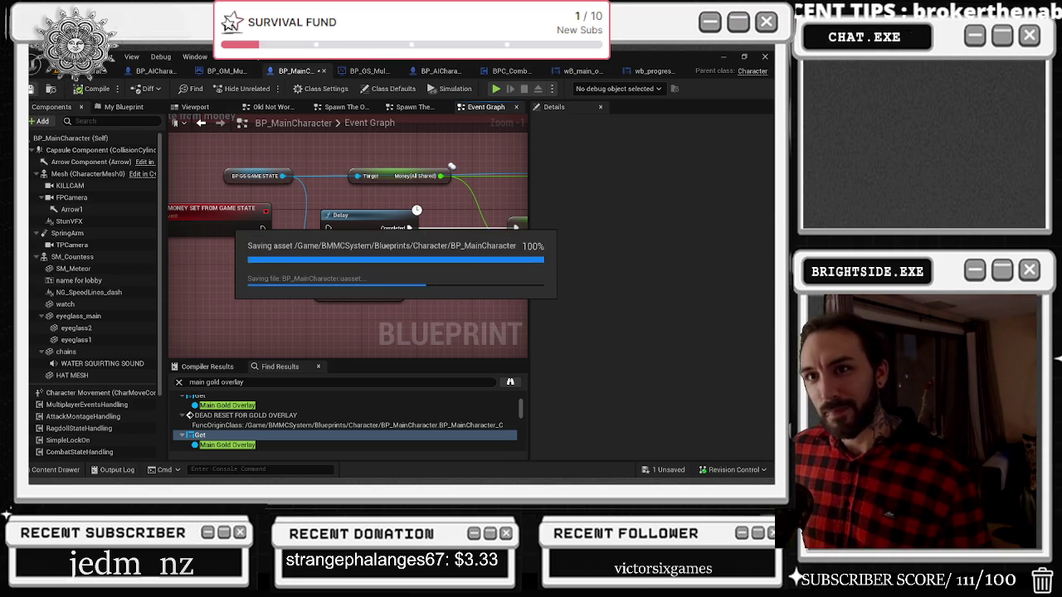
click(89, 73)
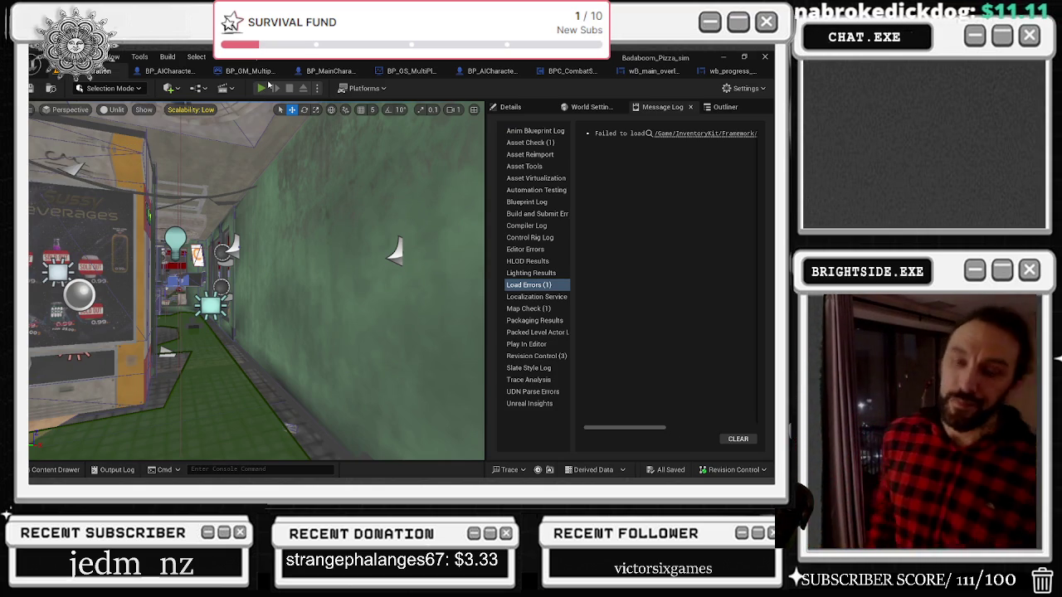
click(267, 83)
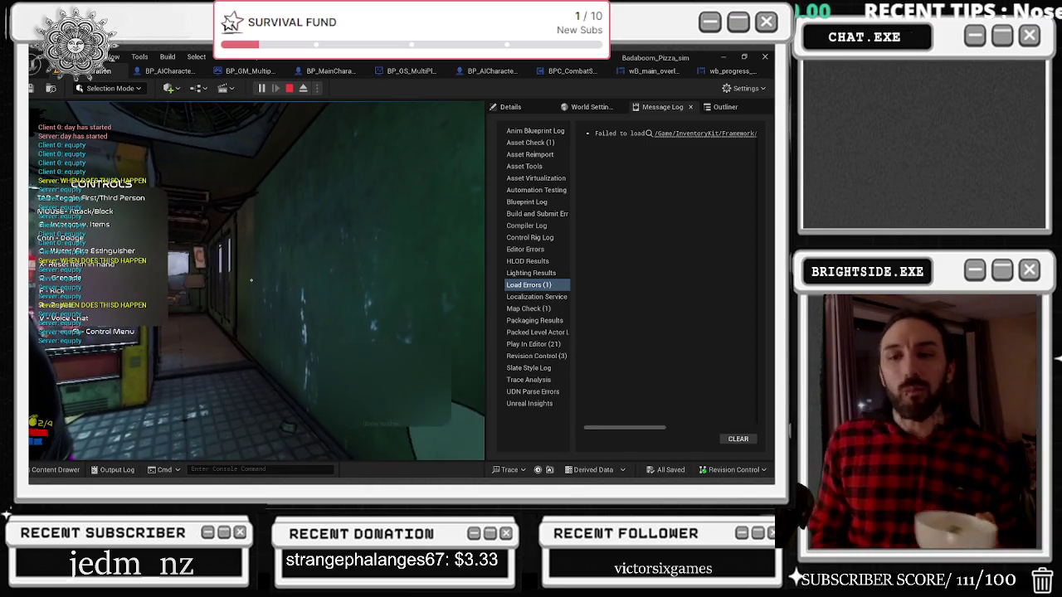
Stop and restart the Badaboom_Pizza_sim play-test several times, ending with play stopped
key(Escape)
click(262, 87)
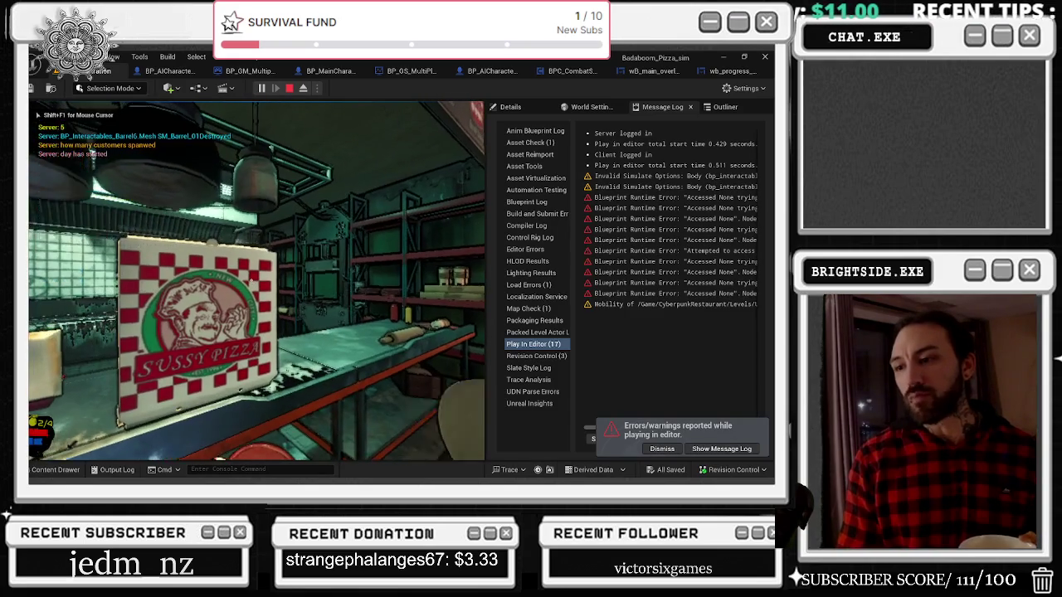
key(Escape)
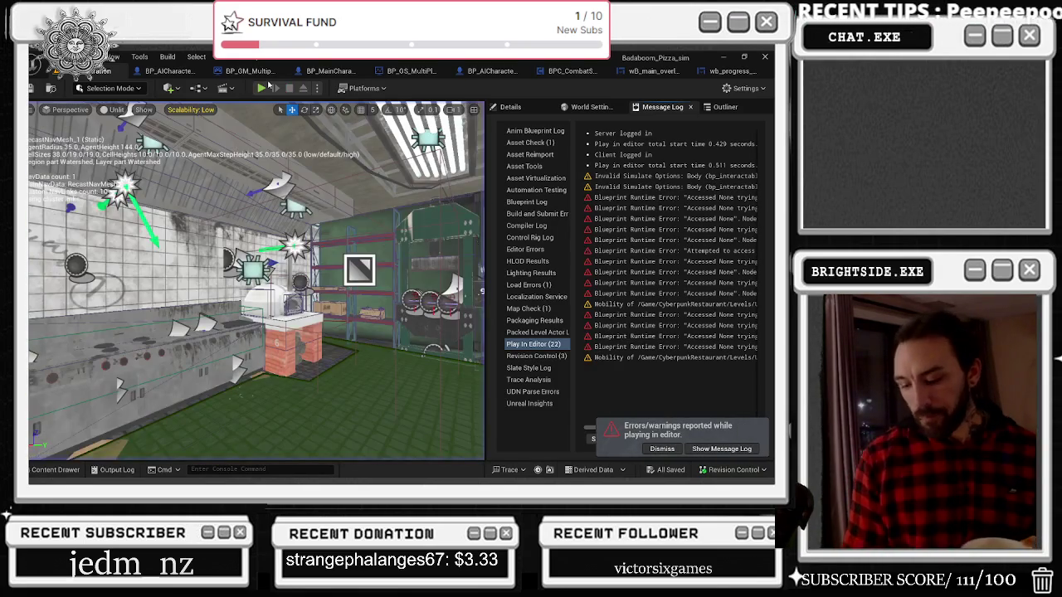
click(262, 87)
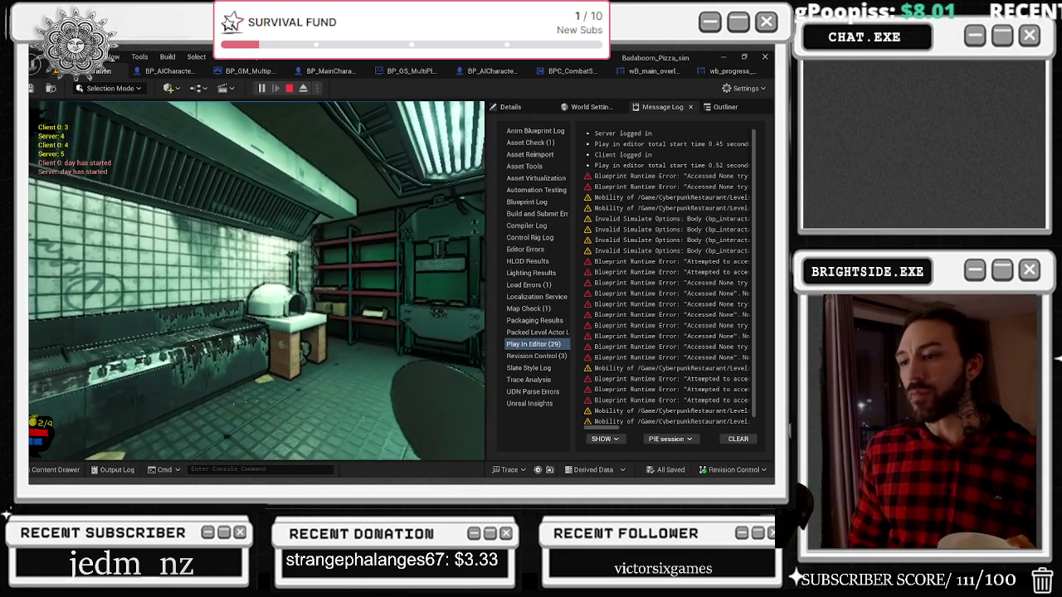
key(Escape)
key(alt+p)
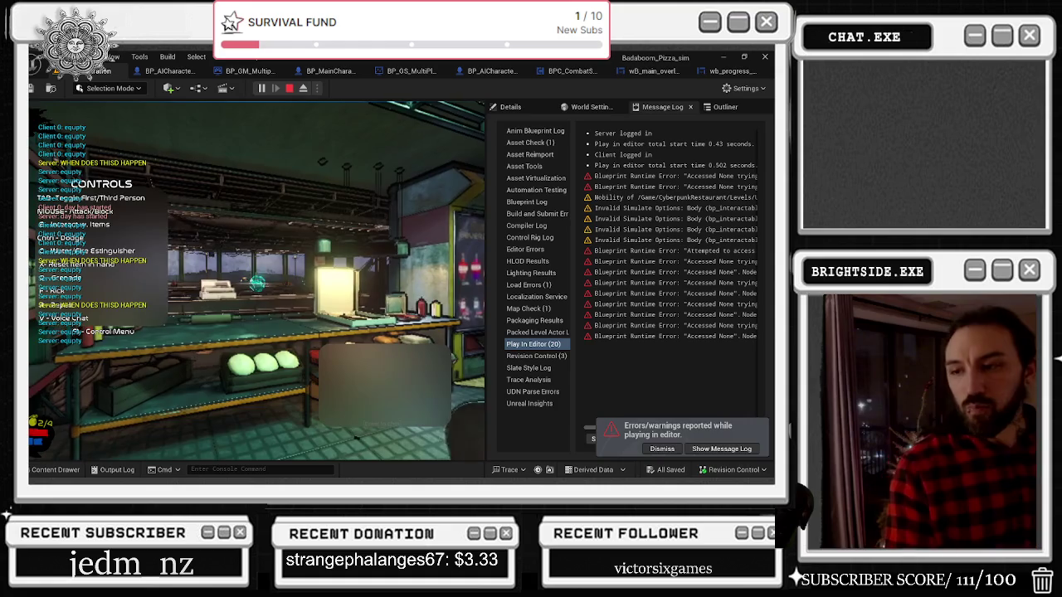
key(Escape)
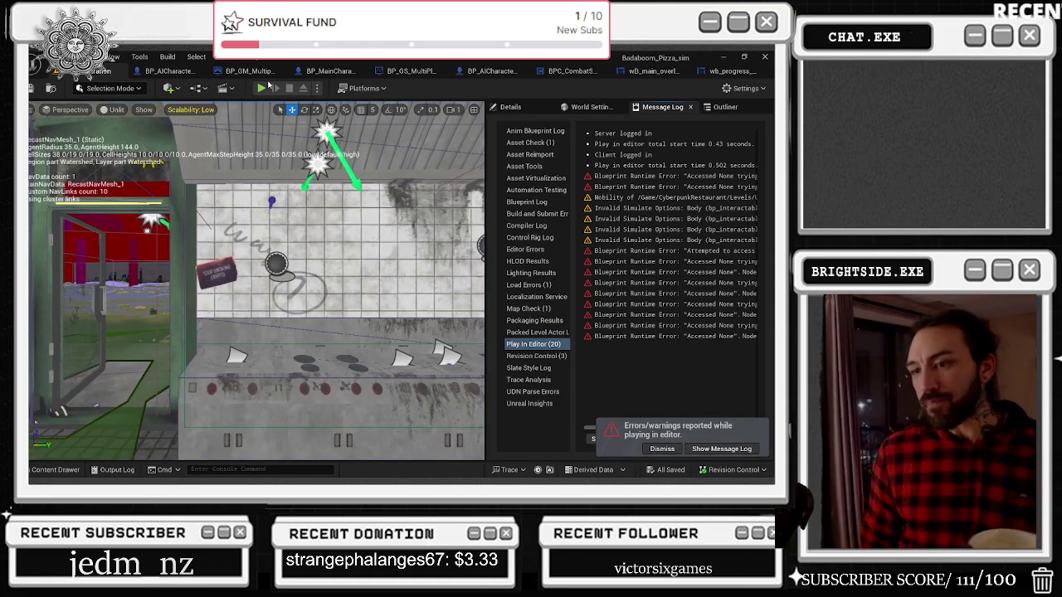
Cycle the play-test through stops and restarts, leaving a fresh session running in the kitchen
click(262, 87)
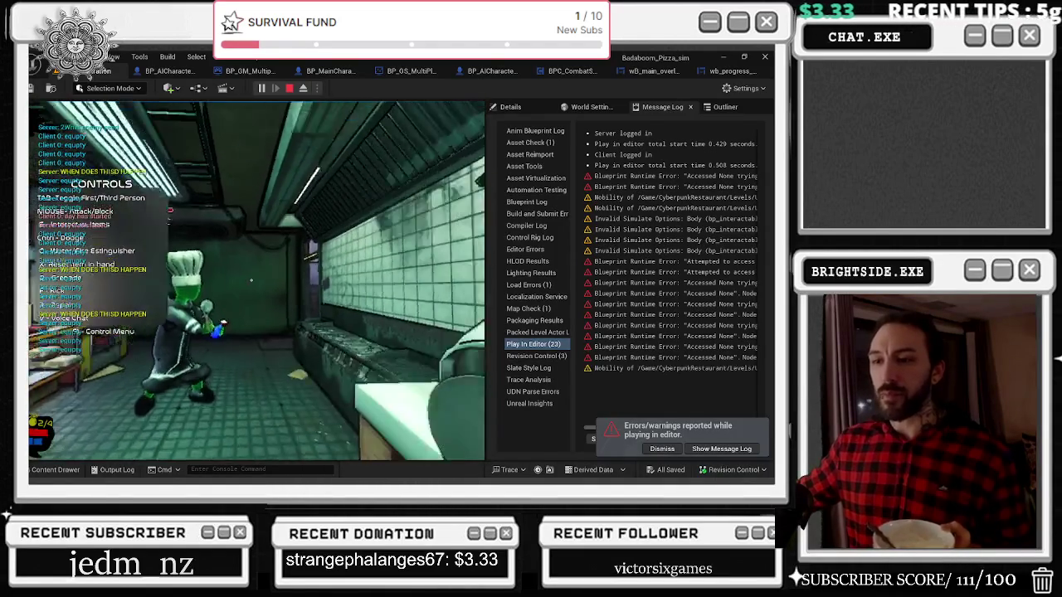
key(Escape)
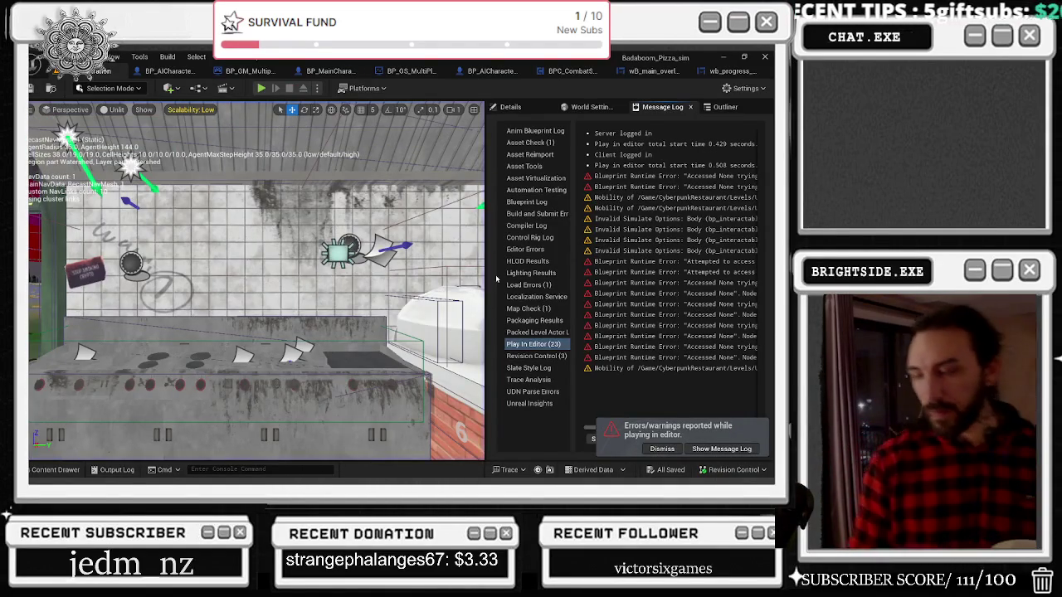
key(alt+p)
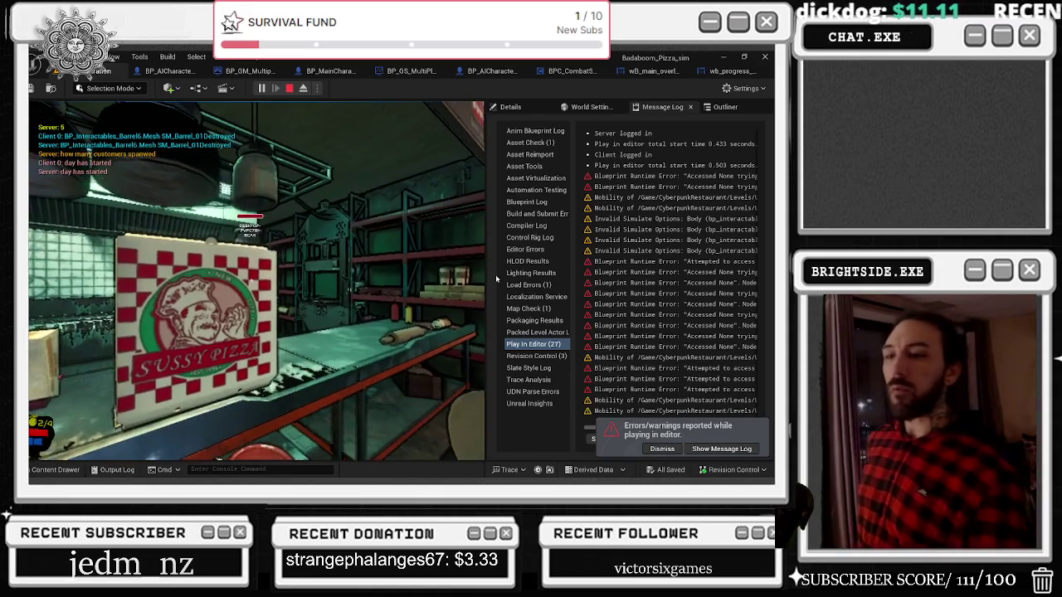
key(Escape)
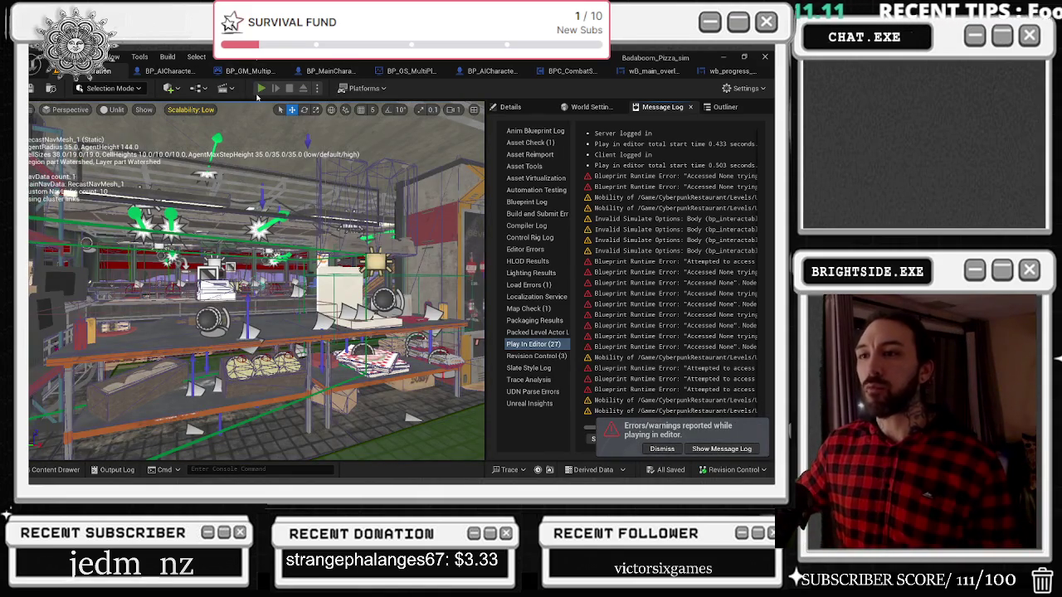
click(260, 88)
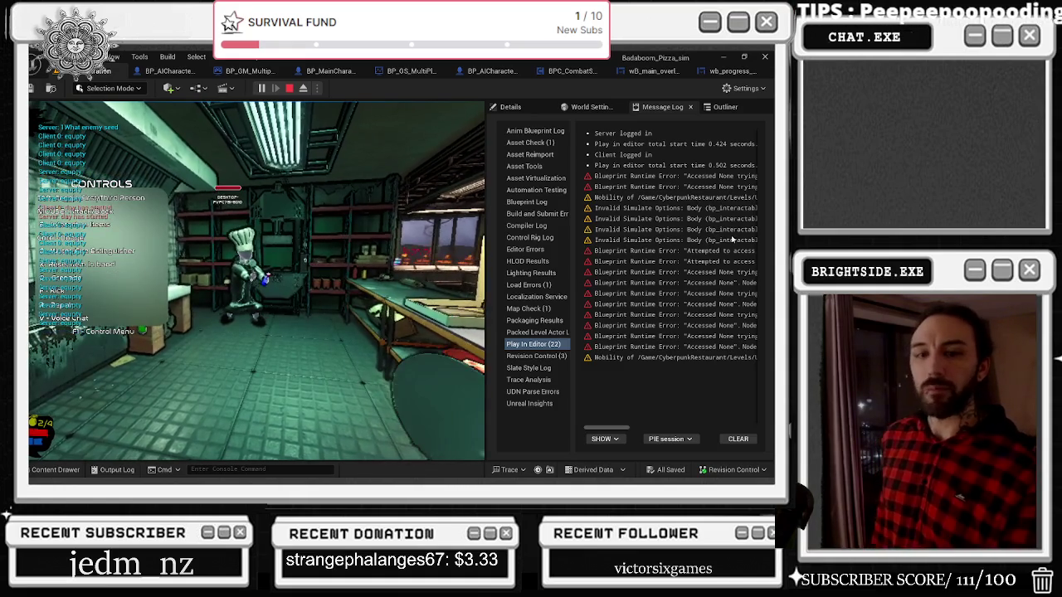
Restart the play session five more times with Escape and Alt+P
key(Escape)
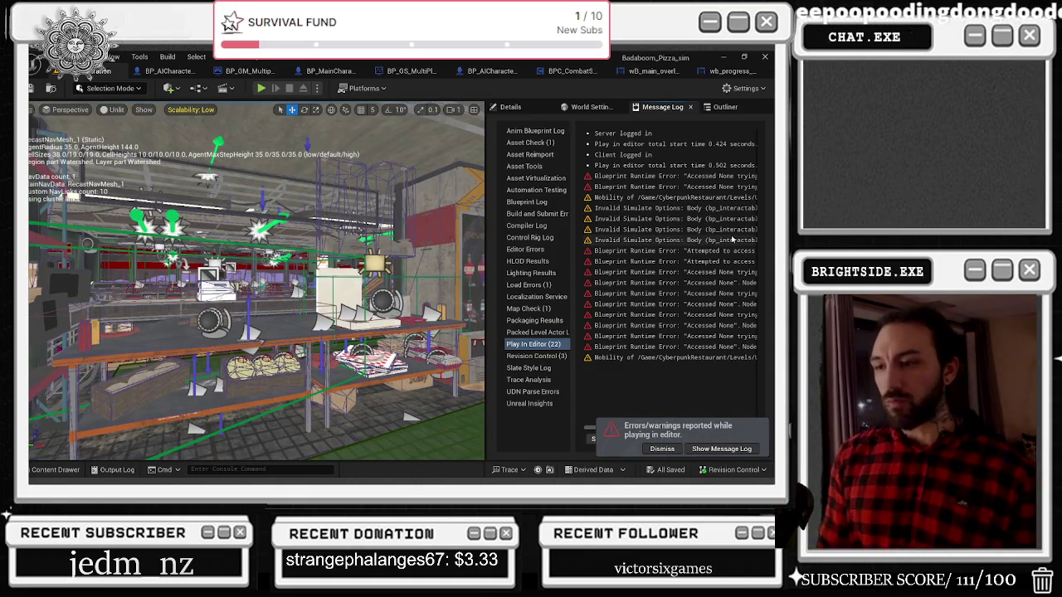
key(alt+p)
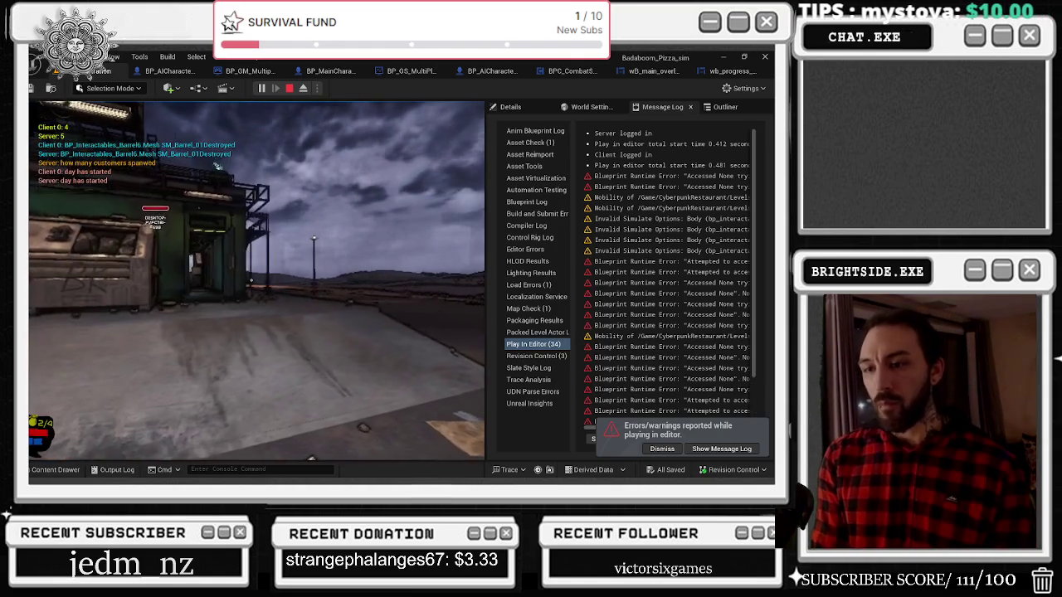
key(Escape)
key(alt+p)
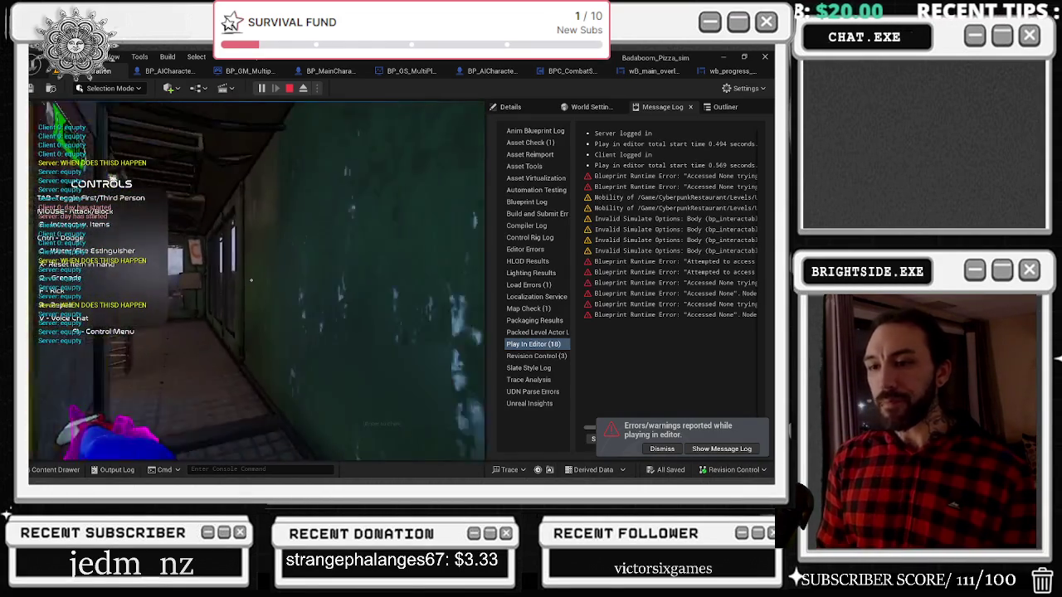
key(Escape)
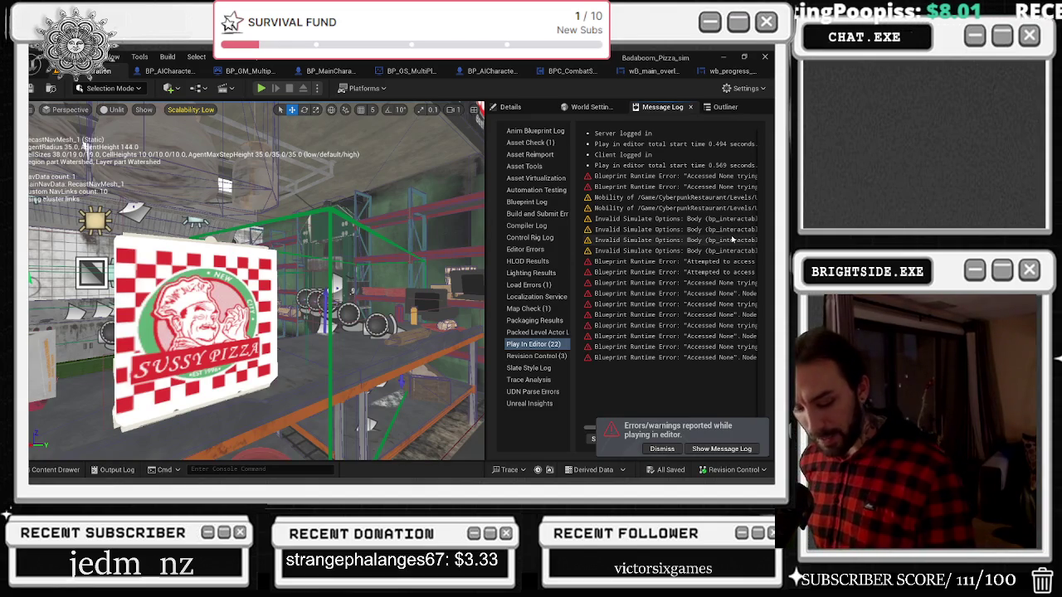
key(alt+p)
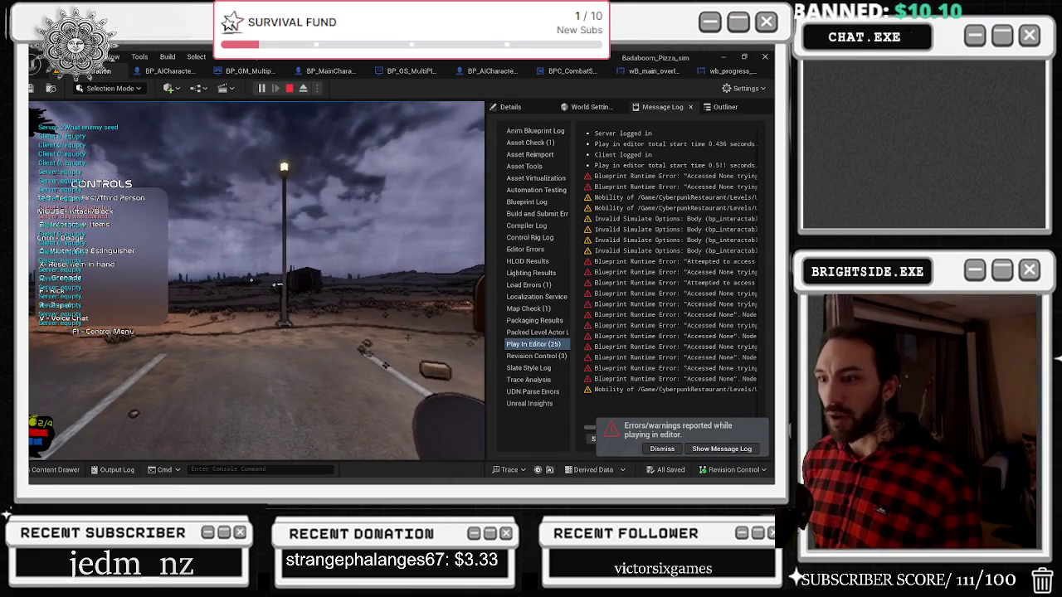
key(Escape)
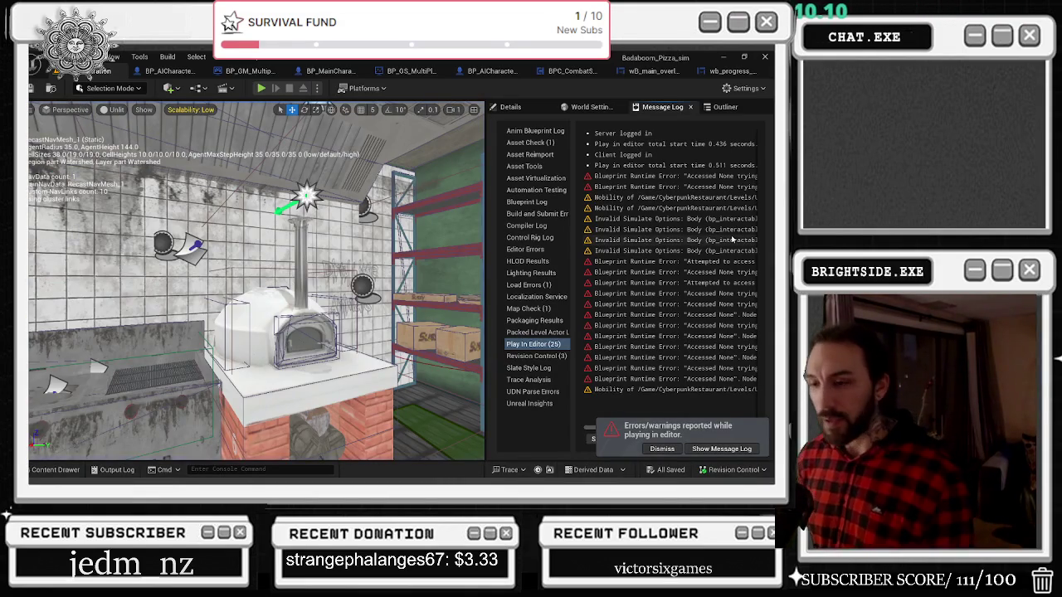
key(alt+p)
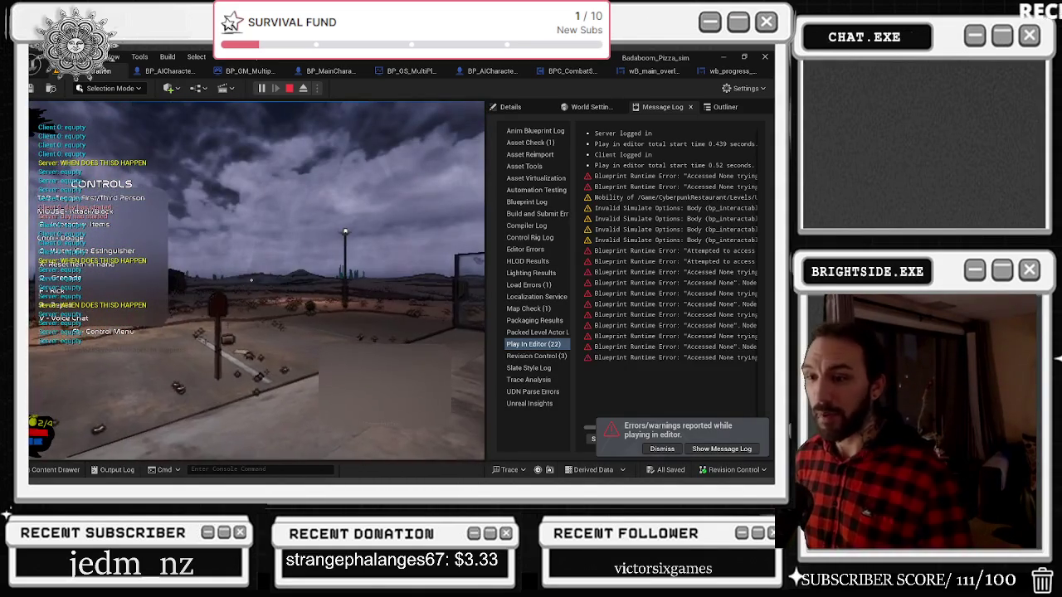
key(Escape)
key(alt+p)
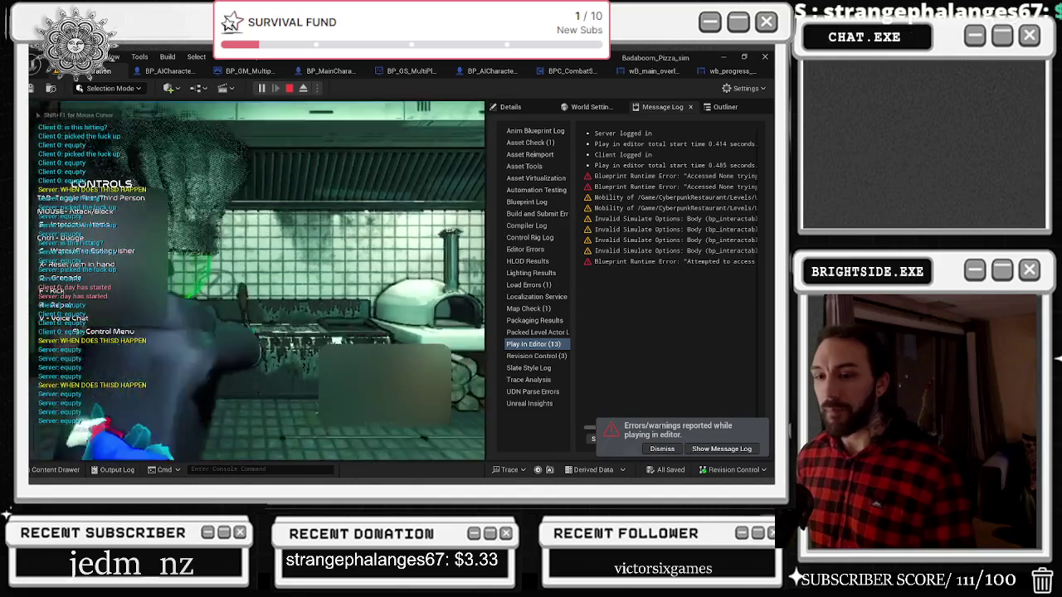
Walk the character into the parking lot and throw a grenade toward the building
key(w)
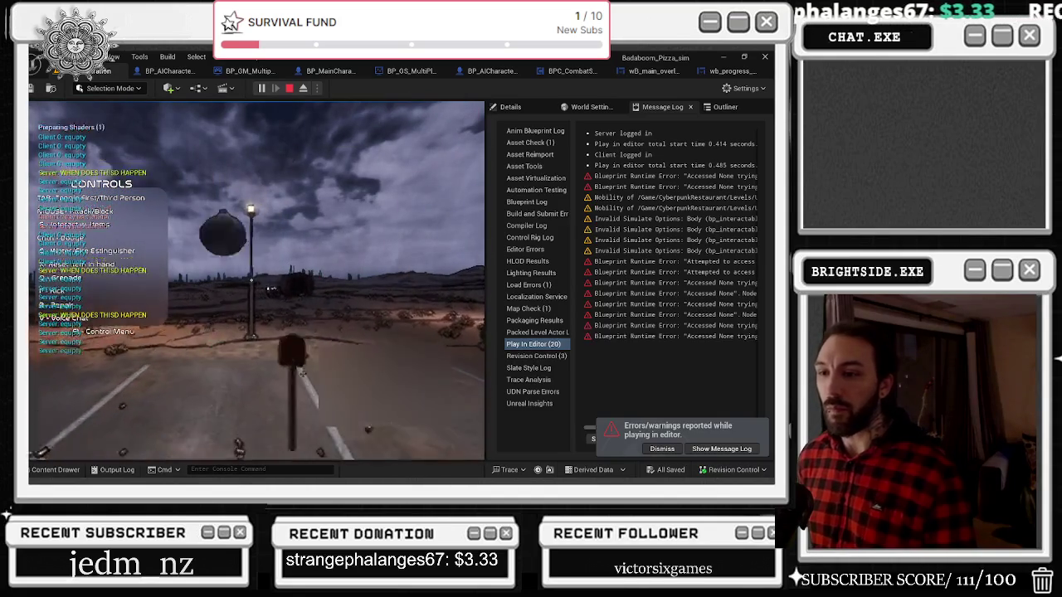
key(g)
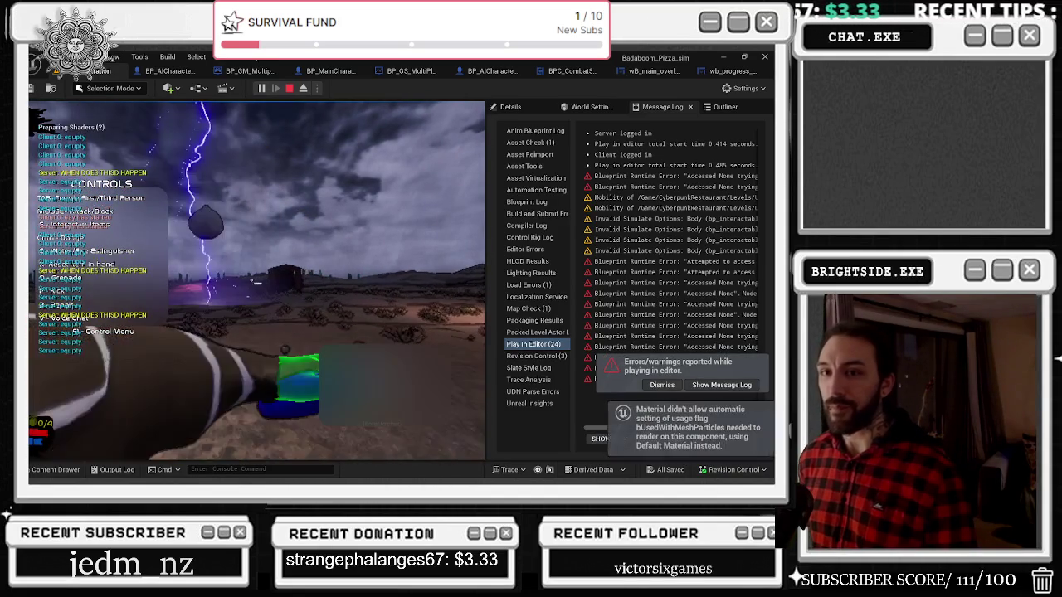
click(251, 281)
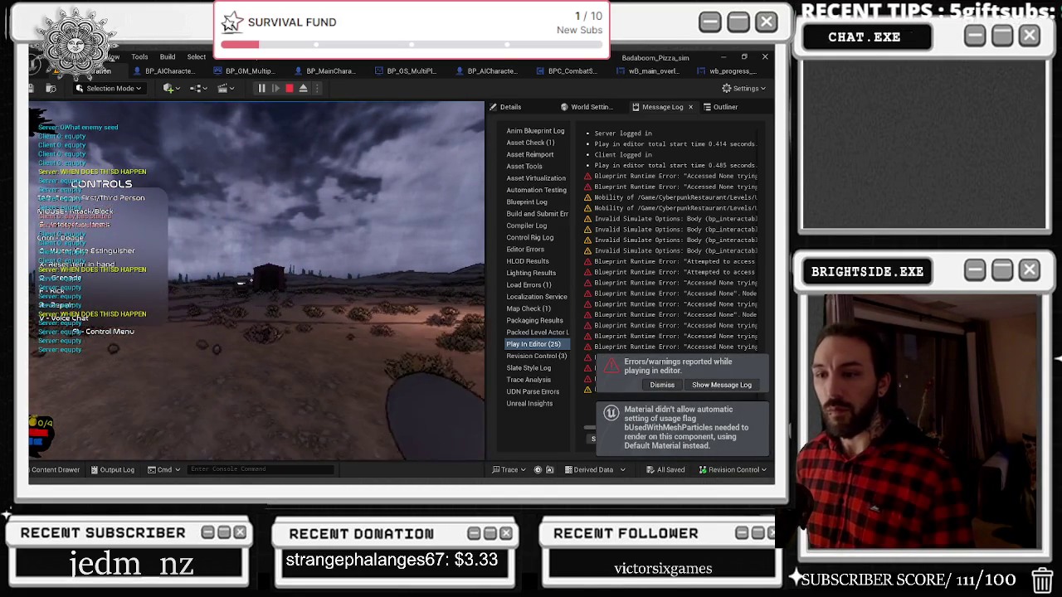
Restart the play session twice more until the editor crashes
key(Escape)
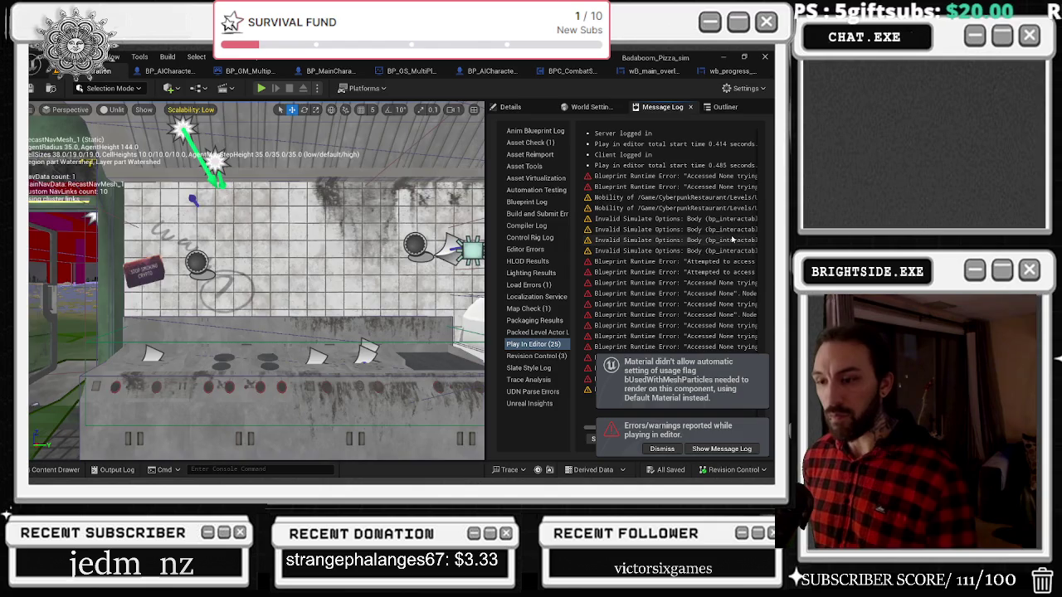
key(alt+p)
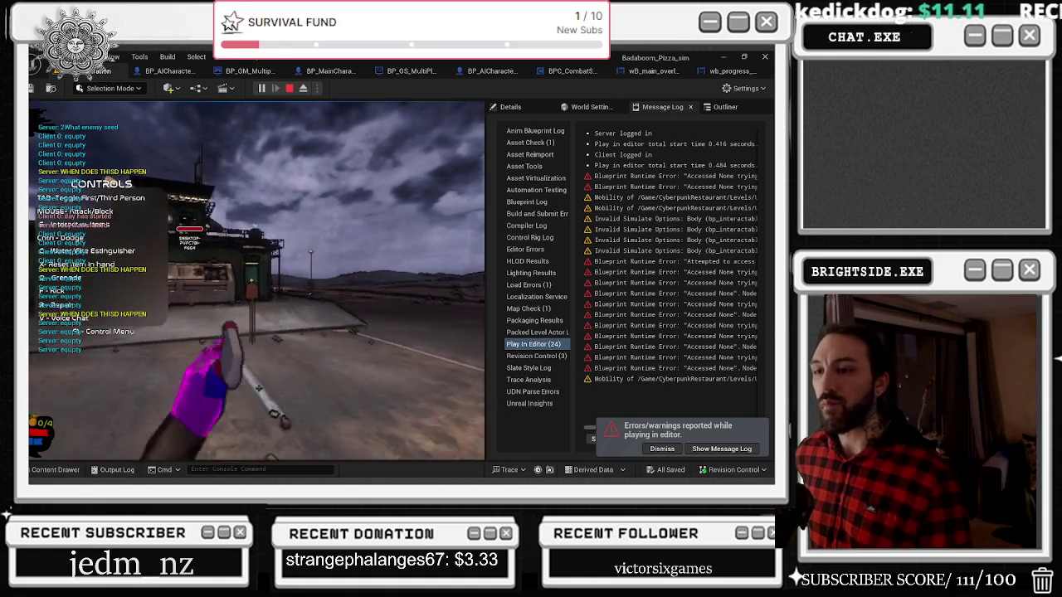
key(Escape)
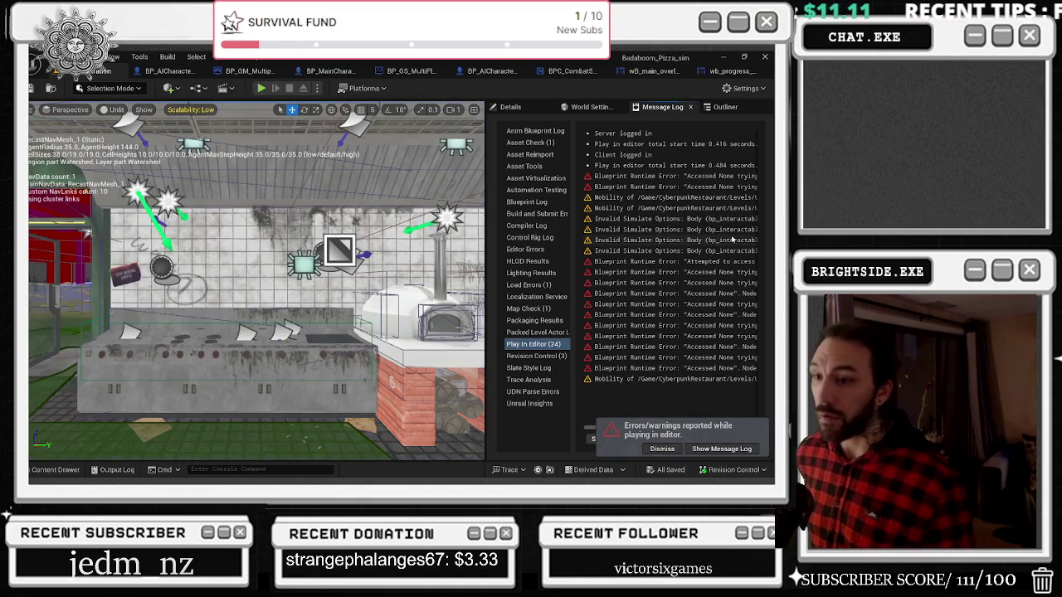
key(alt+p)
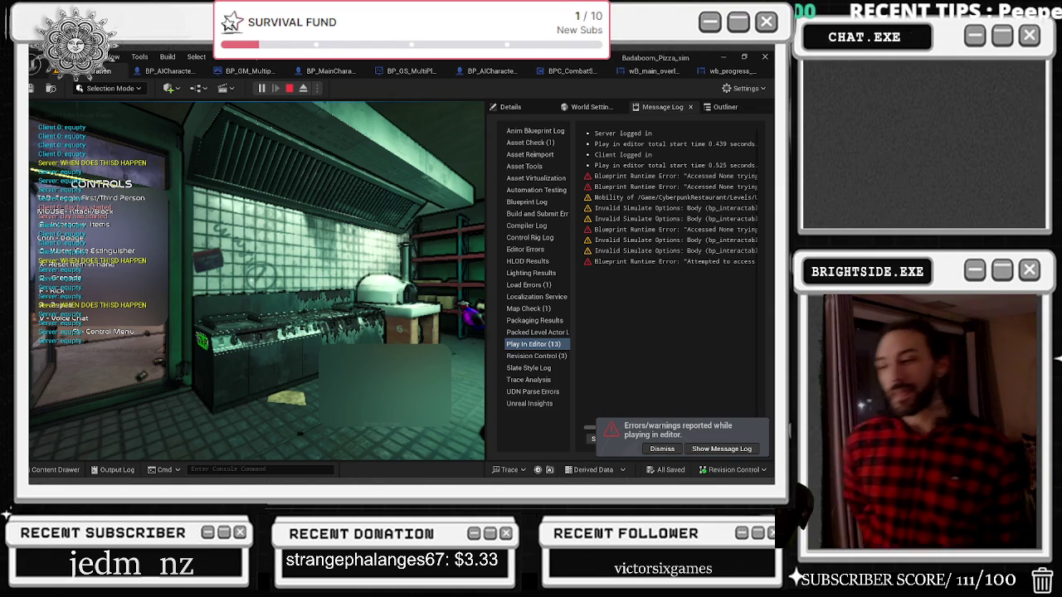
key(super+d)
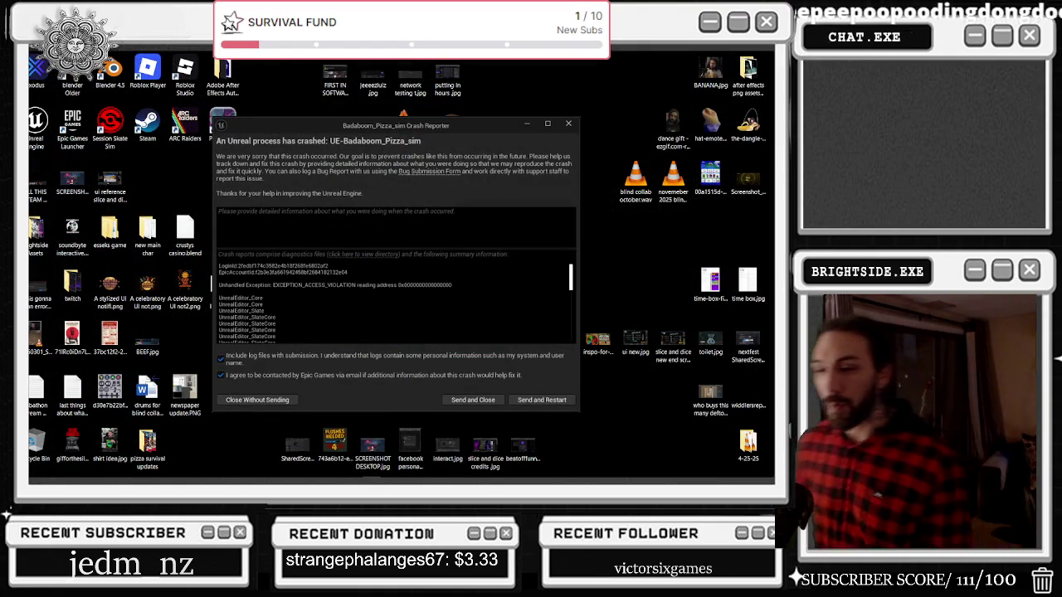
Send the crash report and restart, then bring up Windows search from the desktop
click(541, 401)
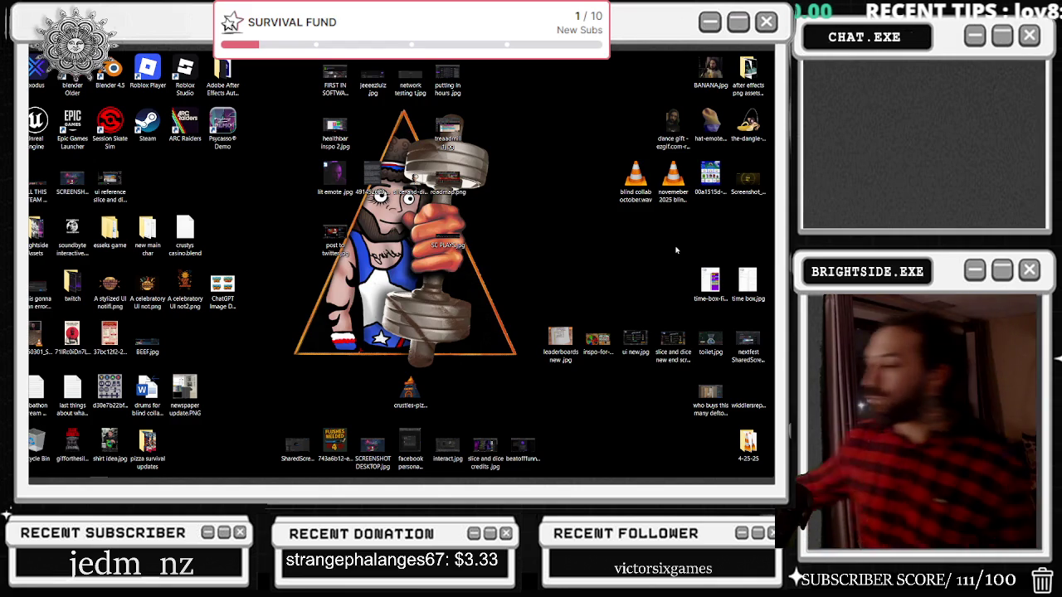
click(43, 471)
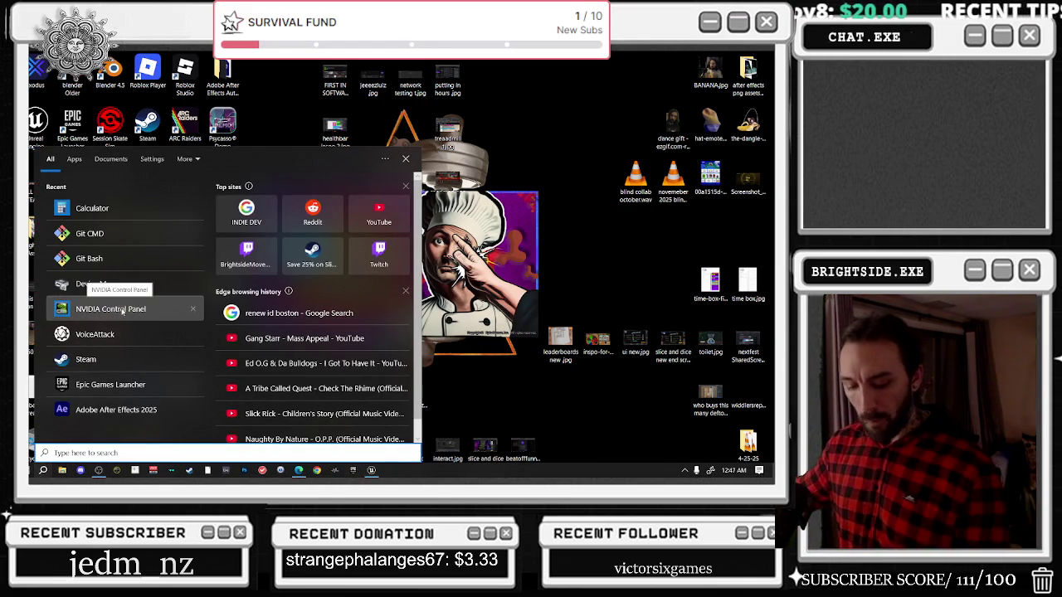
Search 'nvidia' in the Start Menu and launch NVIDIA Control Panel on Manage 3D Settings
click(124, 309)
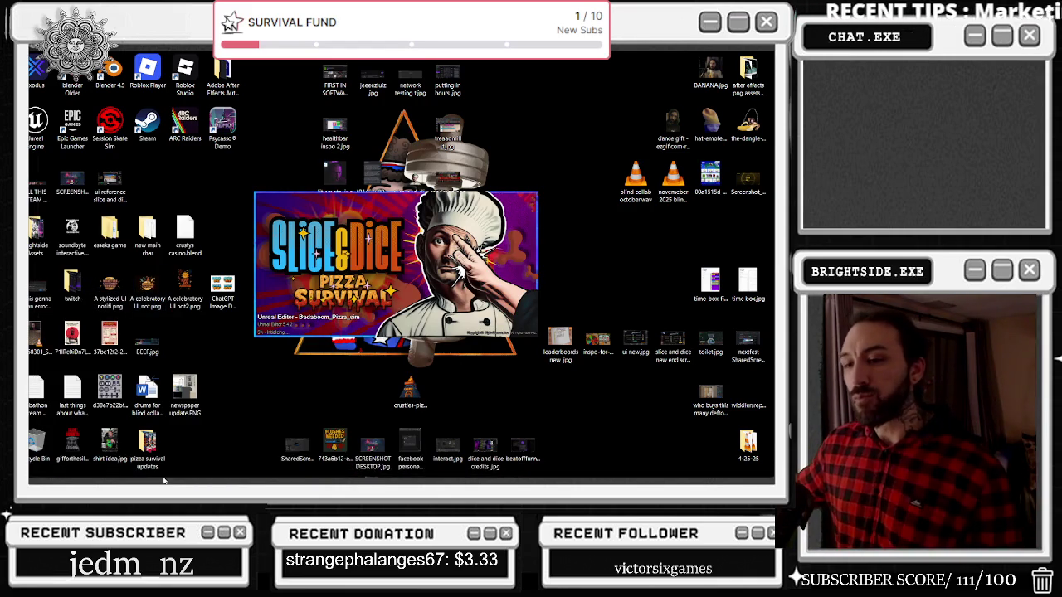
mouse_move(305, 470)
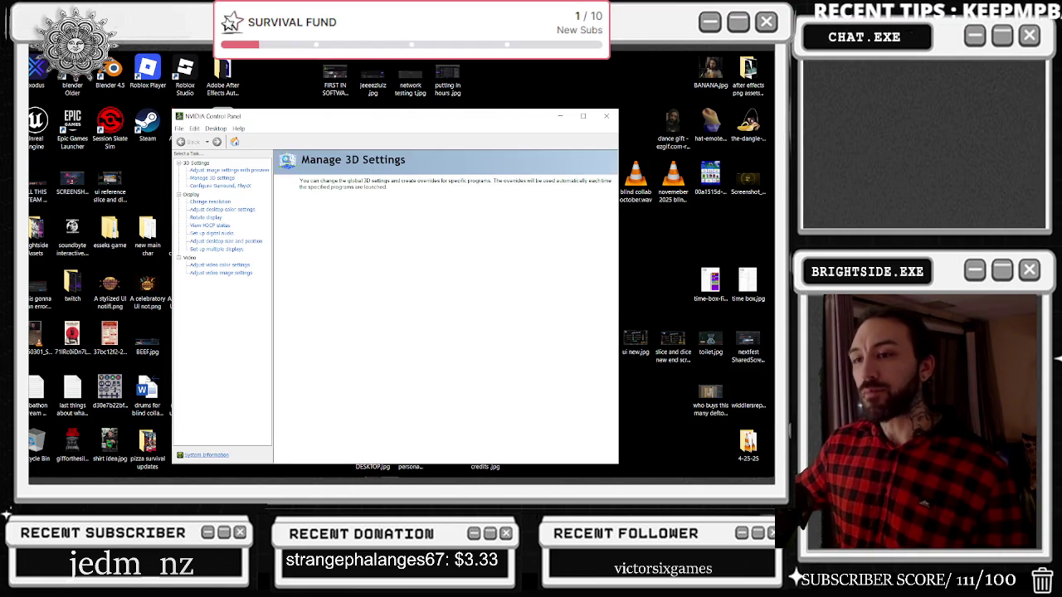
click(607, 117)
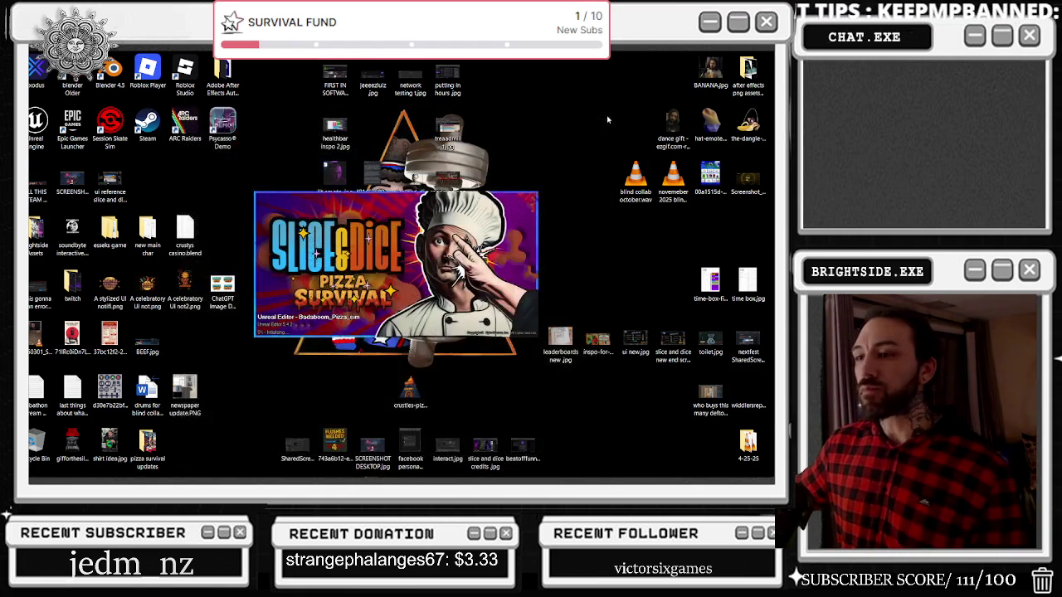
click(43, 470)
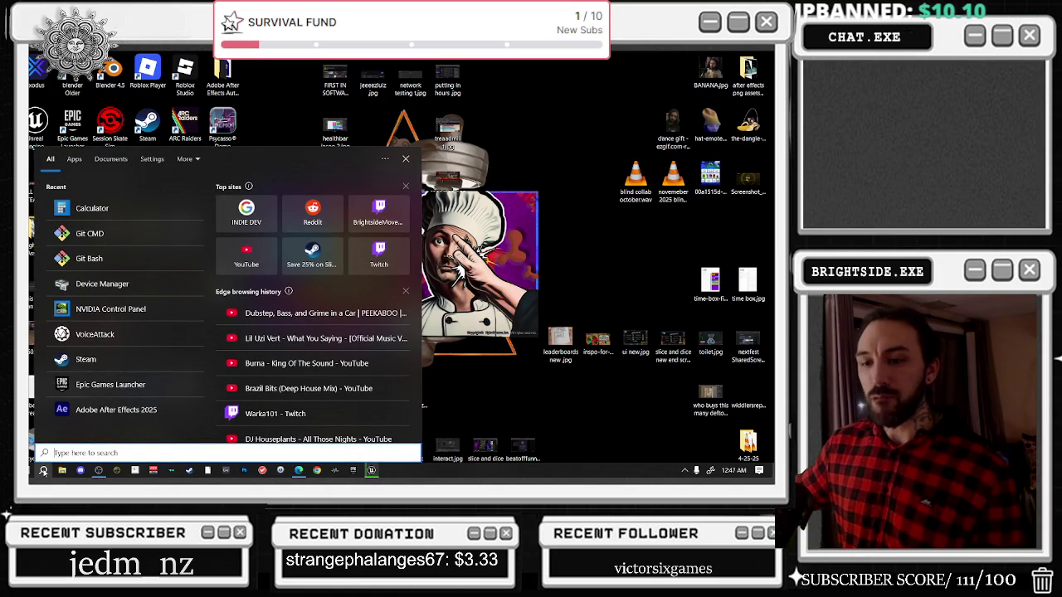
text(nvi)
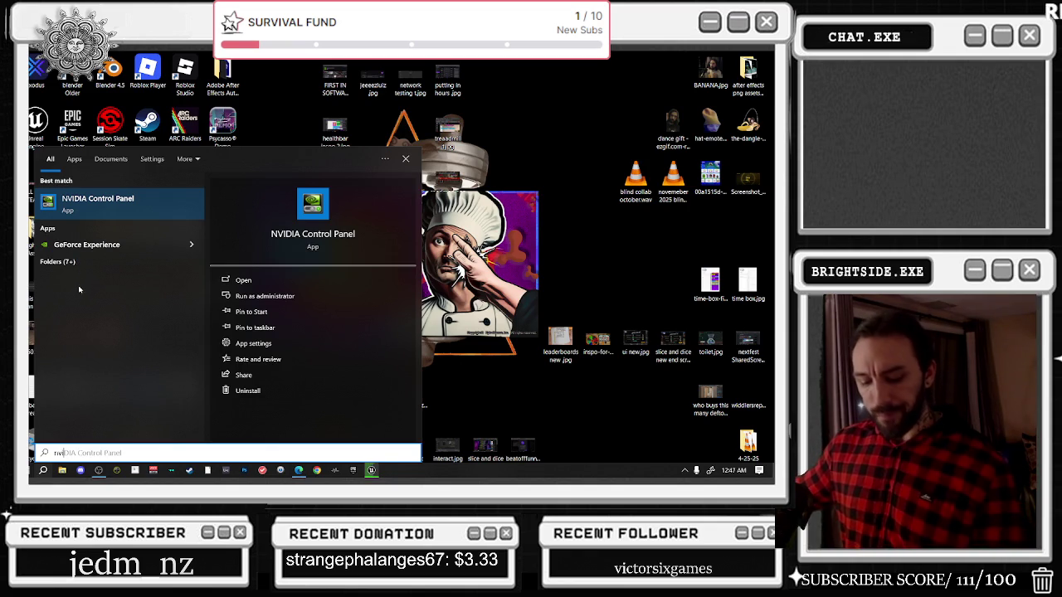
text(dia)
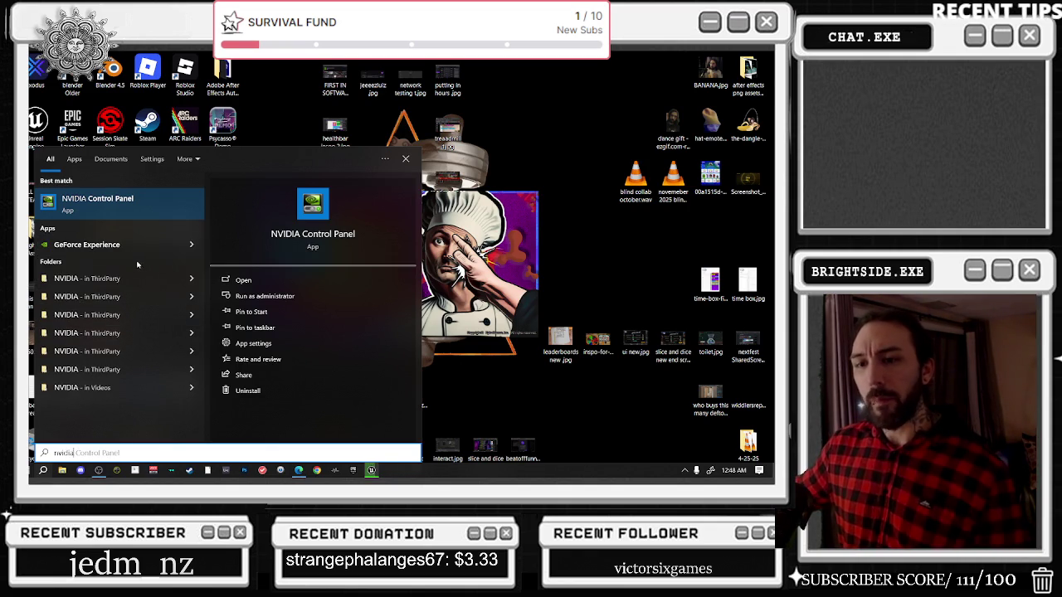
click(114, 212)
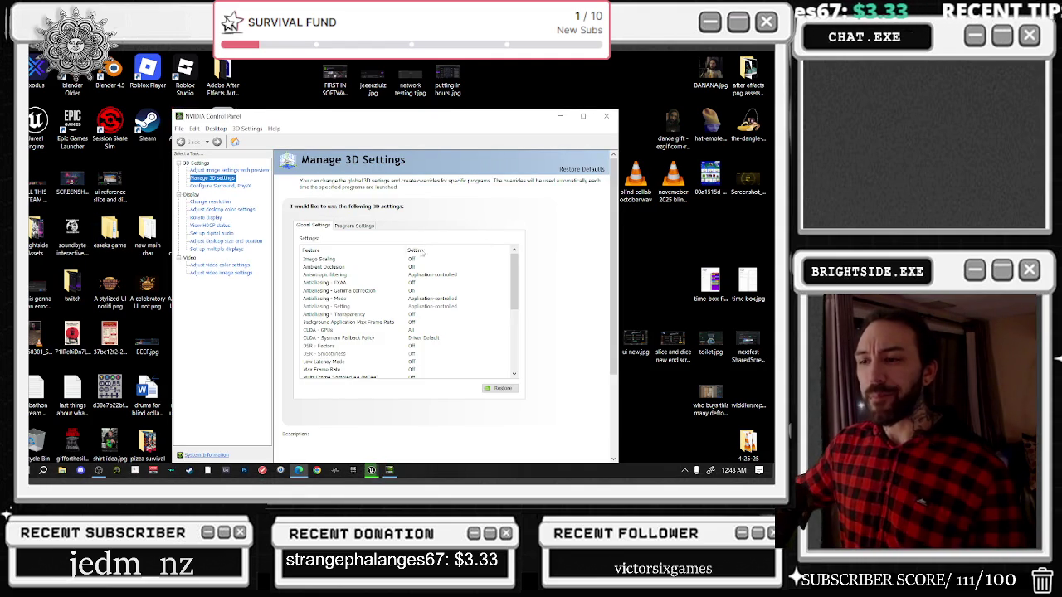
Restore NVIDIA global 3D settings to defaults, check Program Settings, and close applying changes
click(497, 387)
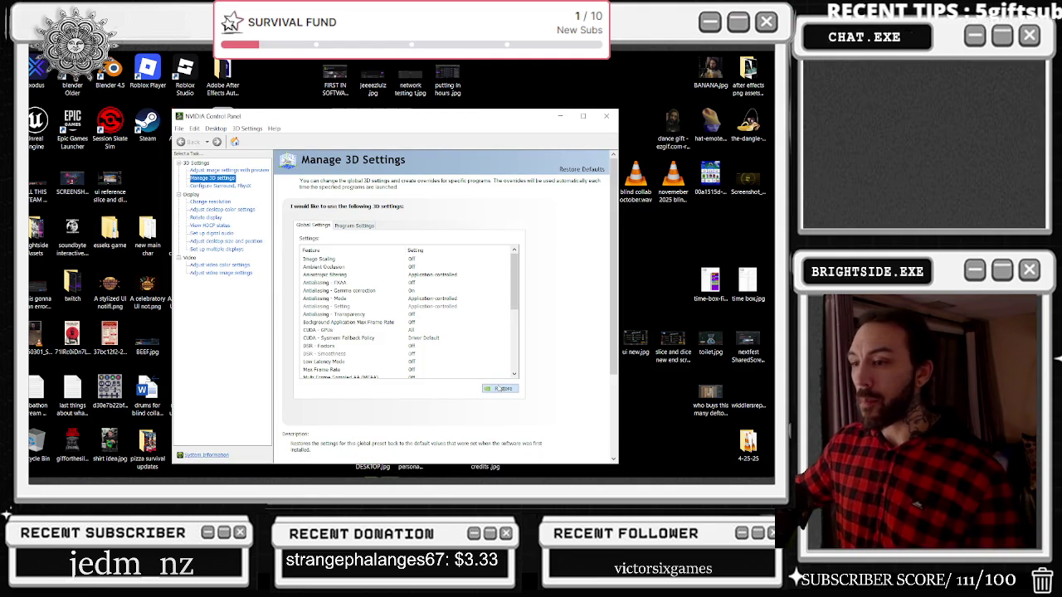
click(468, 279)
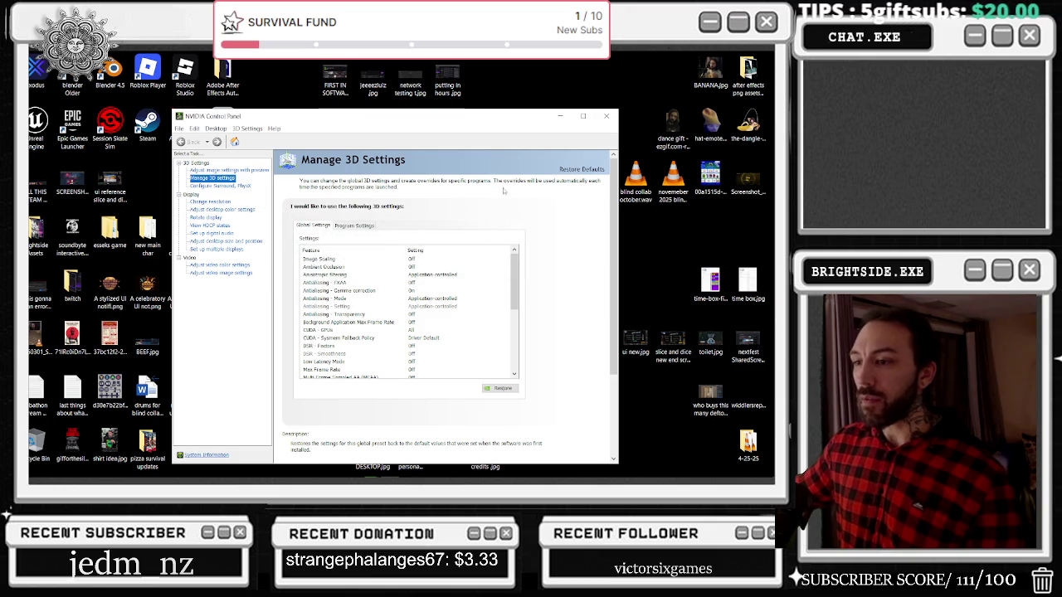
click(354, 225)
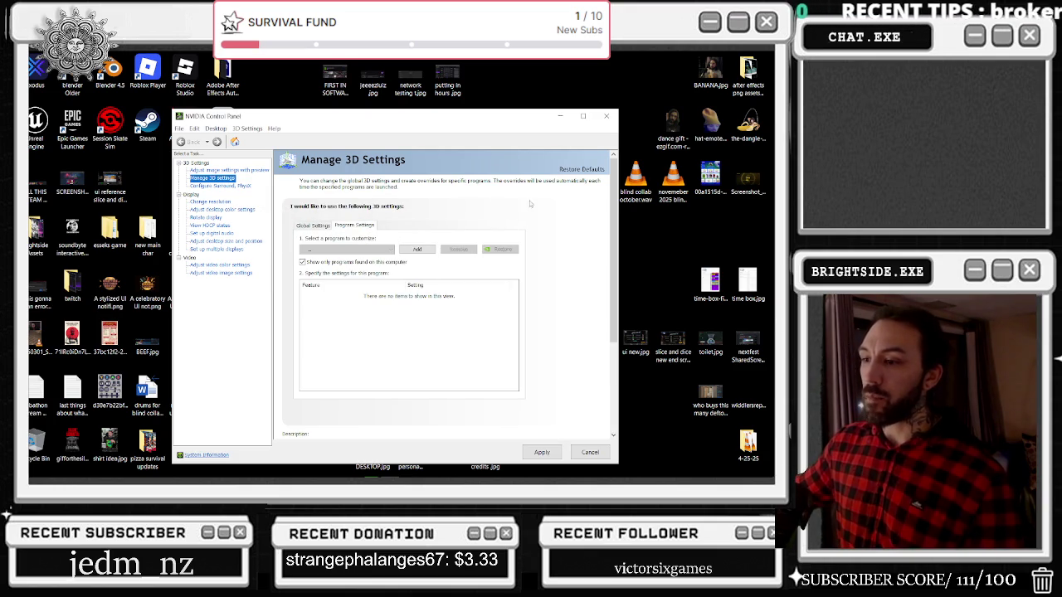
click(605, 117)
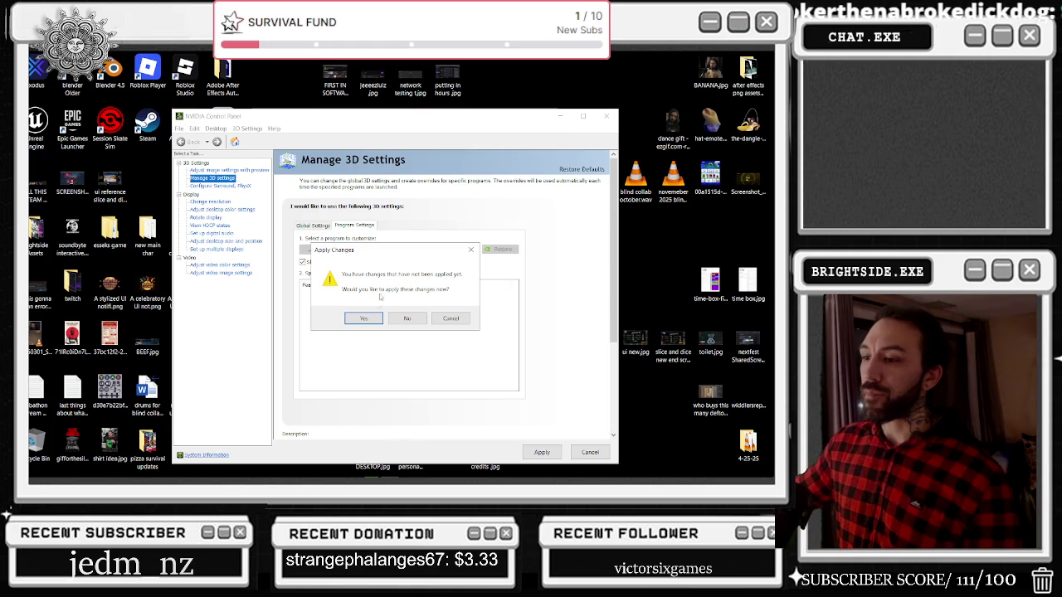
click(376, 320)
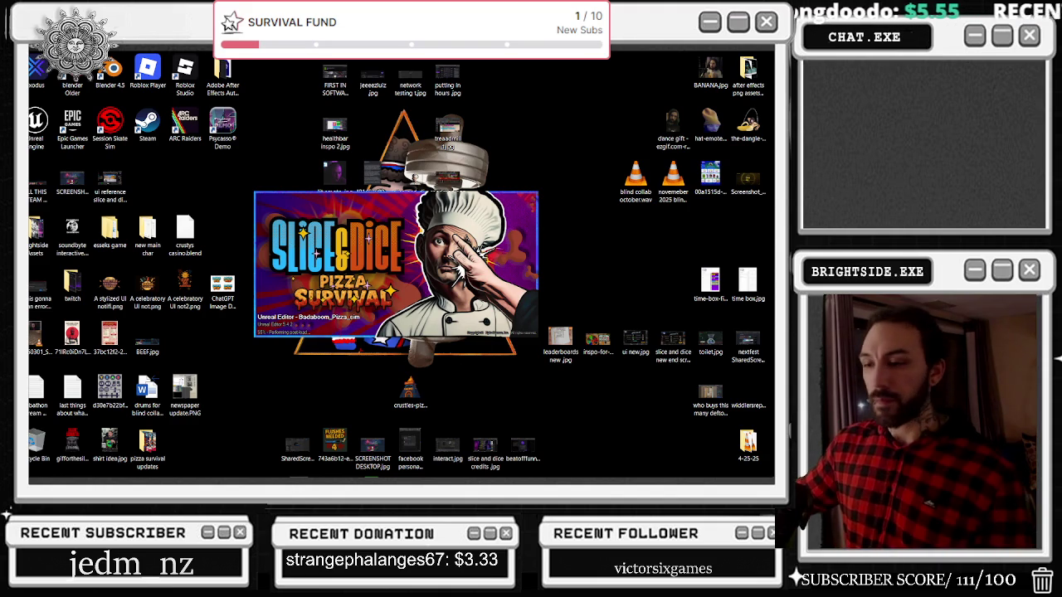
mouse_move(303, 478)
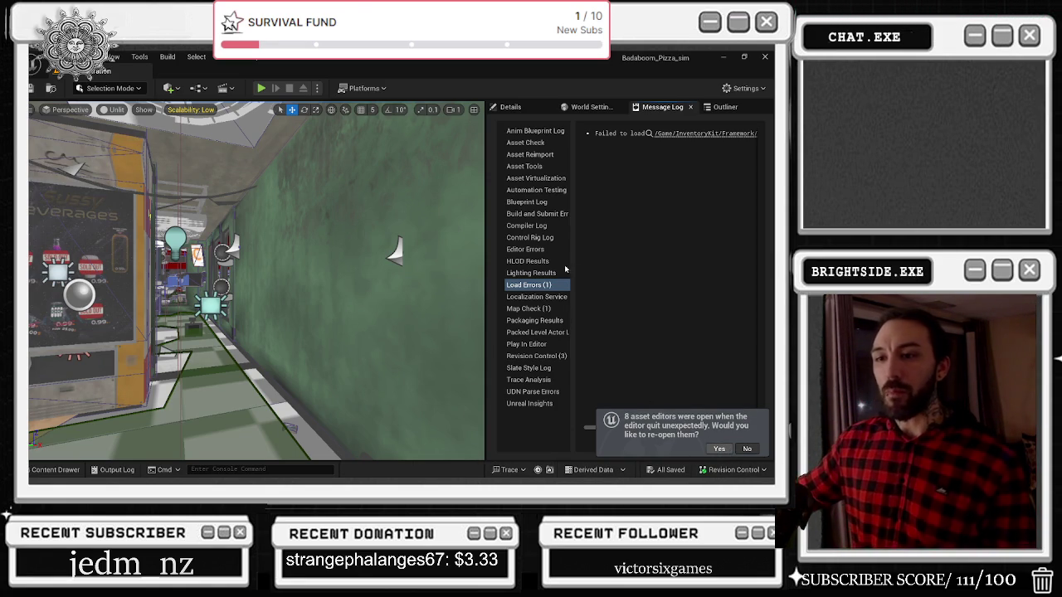
Reopen the 8 pre-crash asset editors, including the wb_progress_Level_Fulltime widget Designer
click(725, 449)
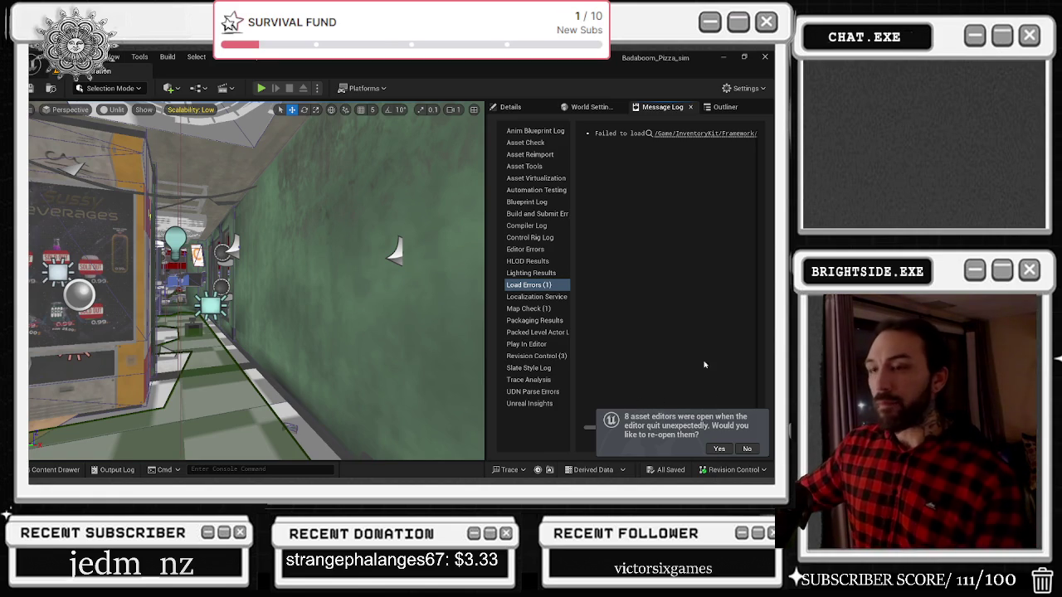
click(720, 447)
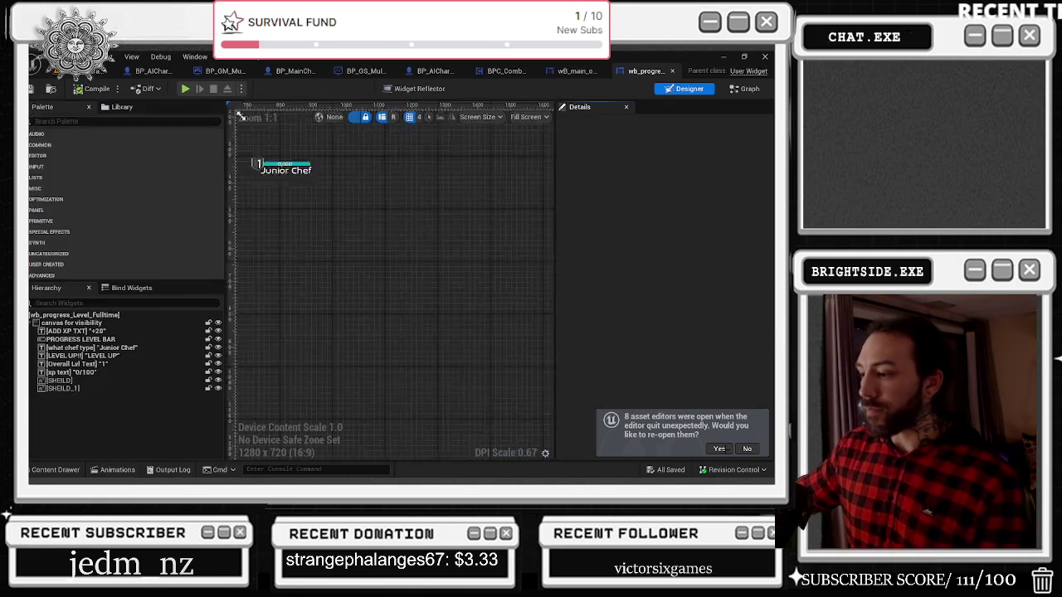
Close the wb_progress and wB_main_overlay editors and wire BP_MainCharacter's money event into the Delay node
click(672, 71)
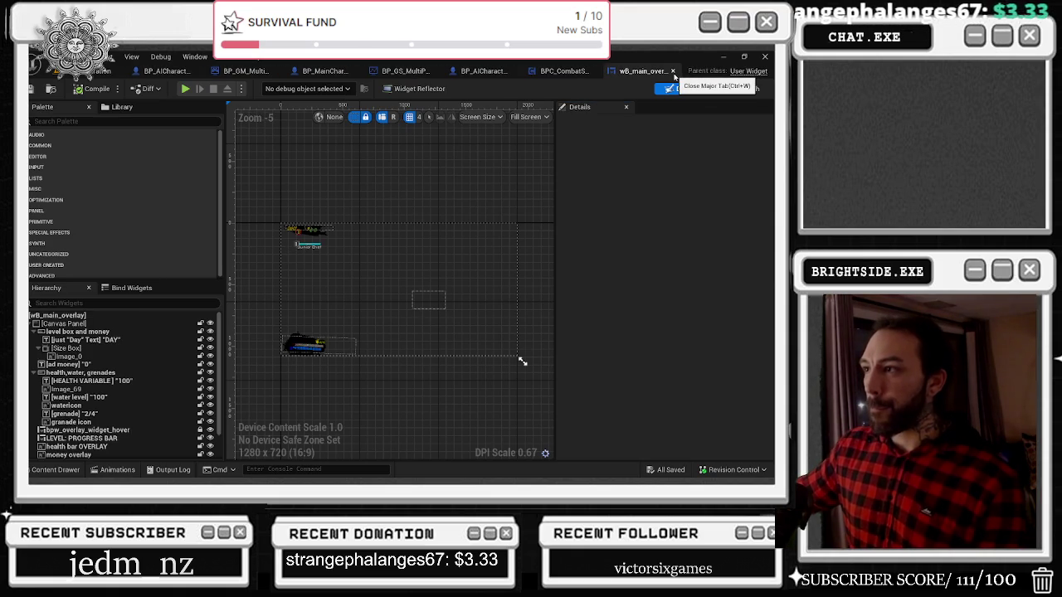
key(ctrl+w)
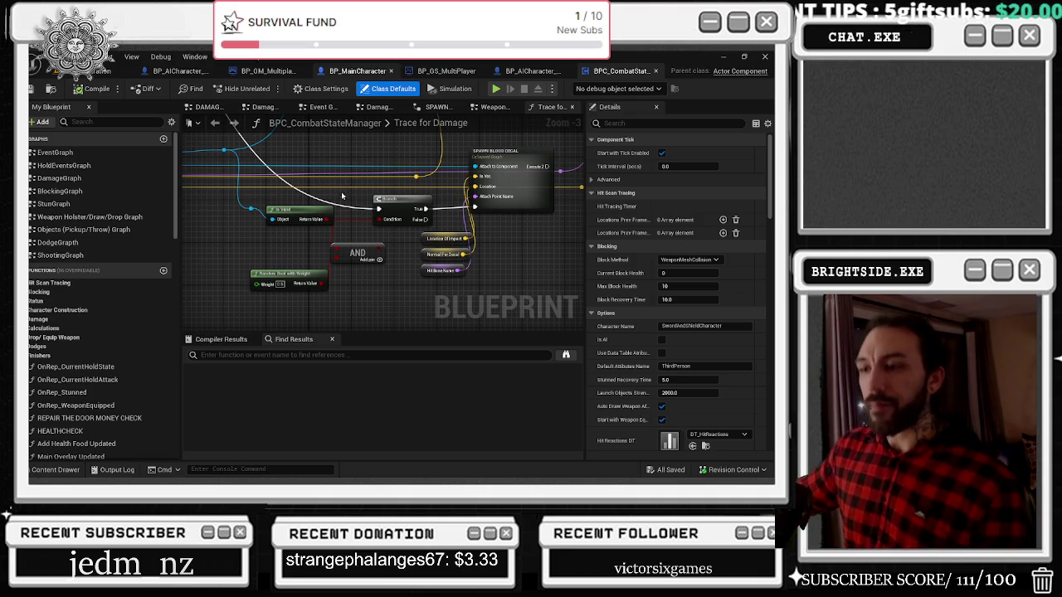
key(ctrl+Tab)
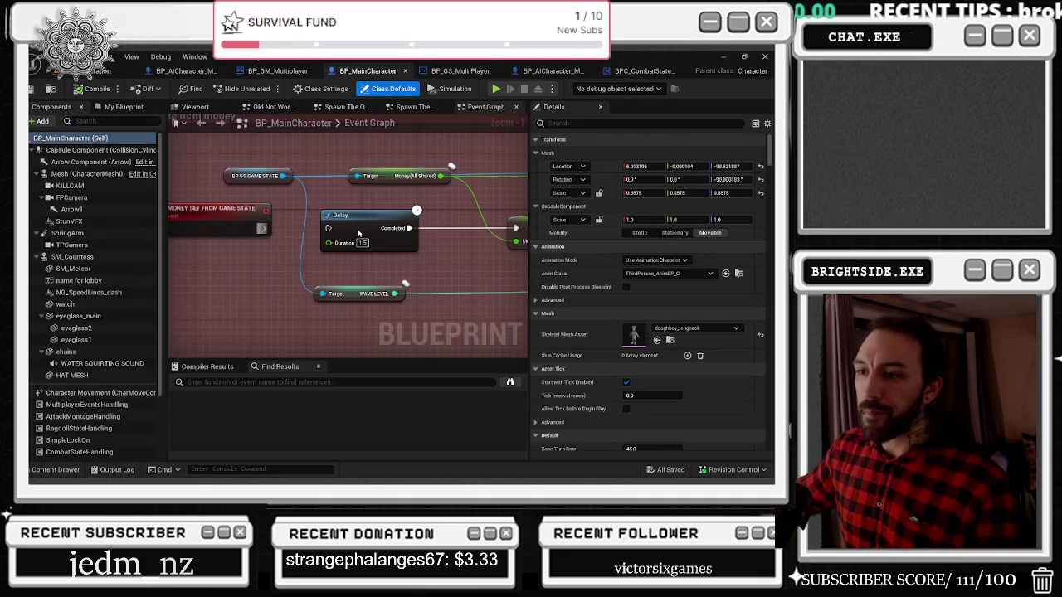
drag(337, 231, 328, 228)
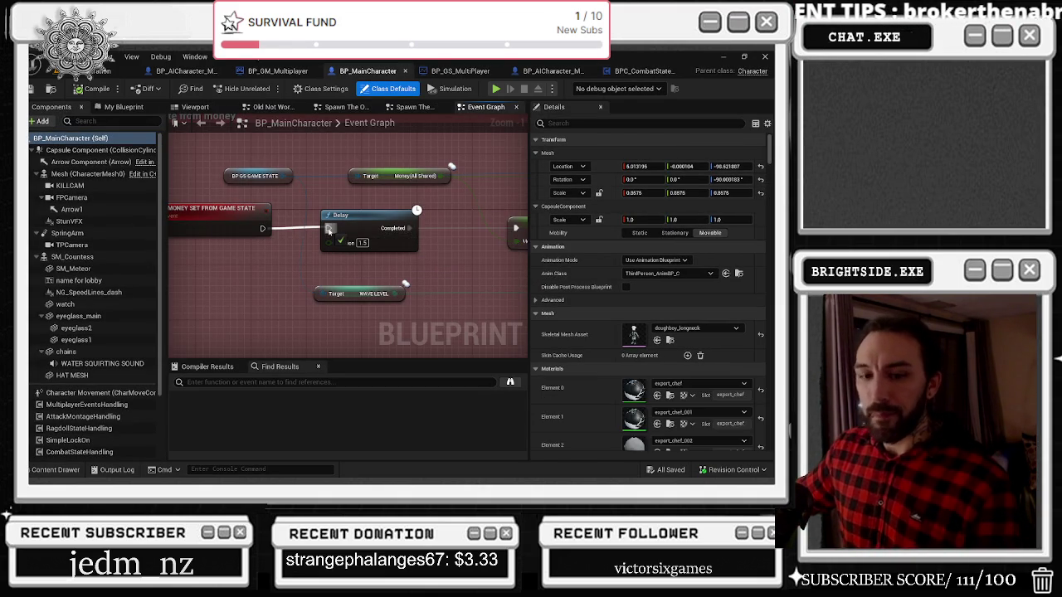
Check the Delay, SET, Branch and local player controller nodes, then compile BP_MainCharacter
scroll(405, 238, down, 2)
scroll(404, 239, down, 2)
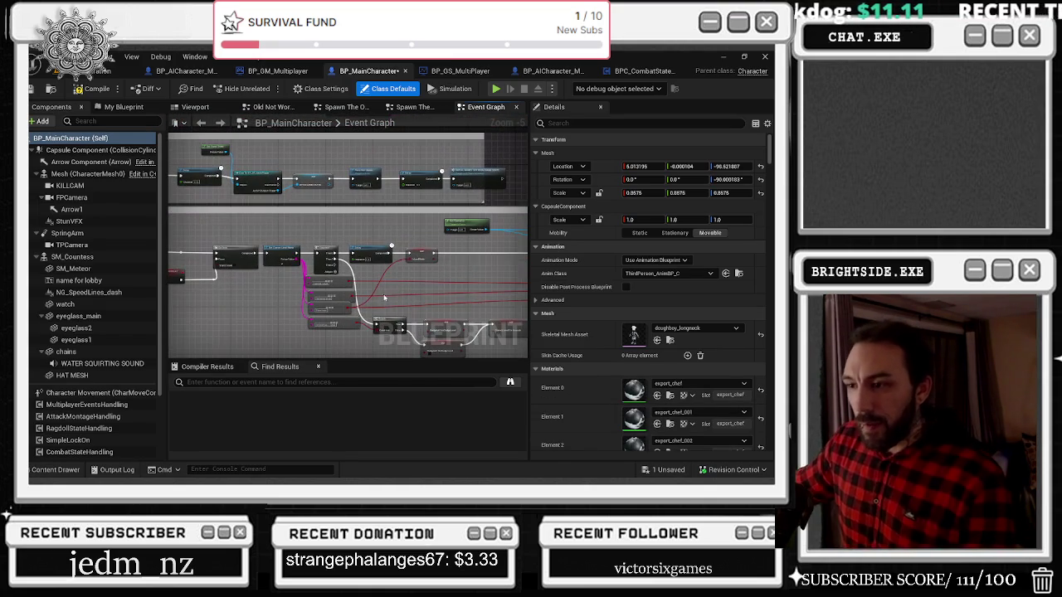
mouse_move(392, 246)
mouse_down()
mouse_move(508, 356)
mouse_move(335, 308)
mouse_move(314, 316)
mouse_move(298, 249)
mouse_move(258, 191)
mouse_move(409, 283)
mouse_move(498, 214)
mouse_move(508, 180)
mouse_up()
scroll(378, 259, down, 2)
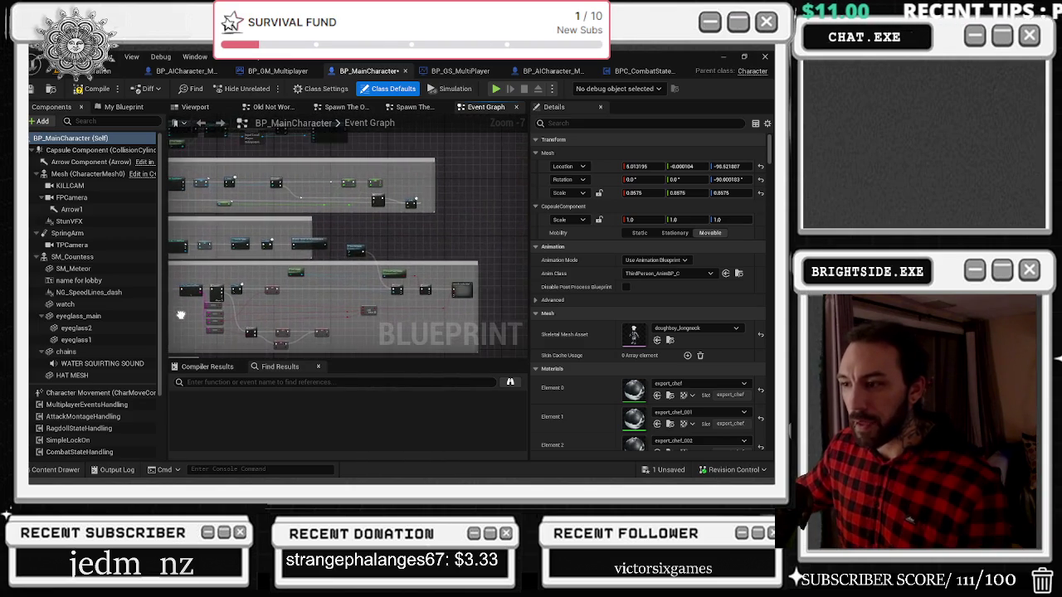
scroll(282, 278, up, 4)
drag(414, 186, 195, 188)
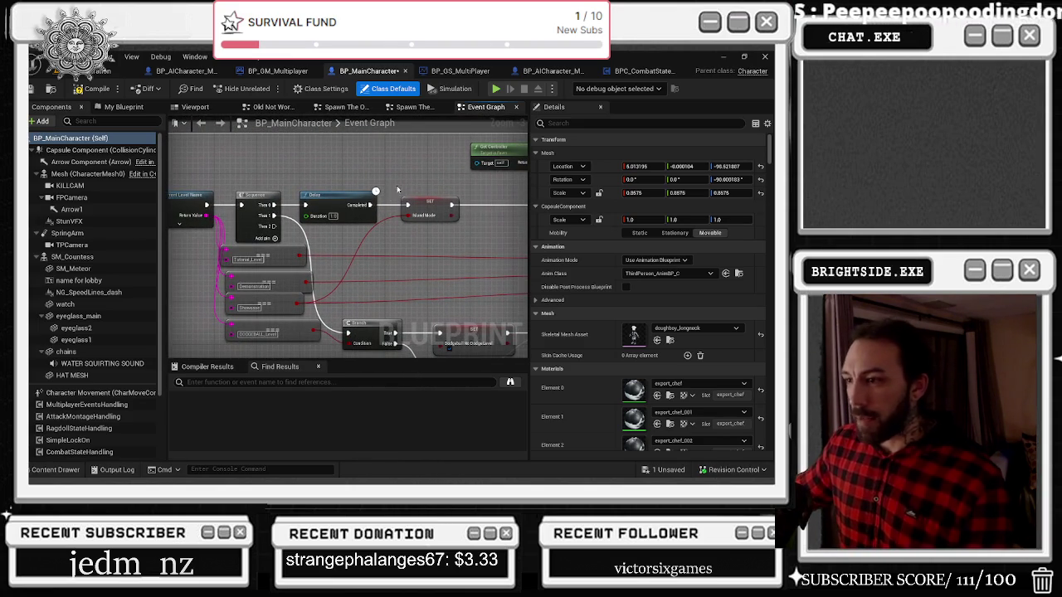
mouse_move(373, 205)
mouse_down()
mouse_move(357, 141)
mouse_move(257, 151)
mouse_up()
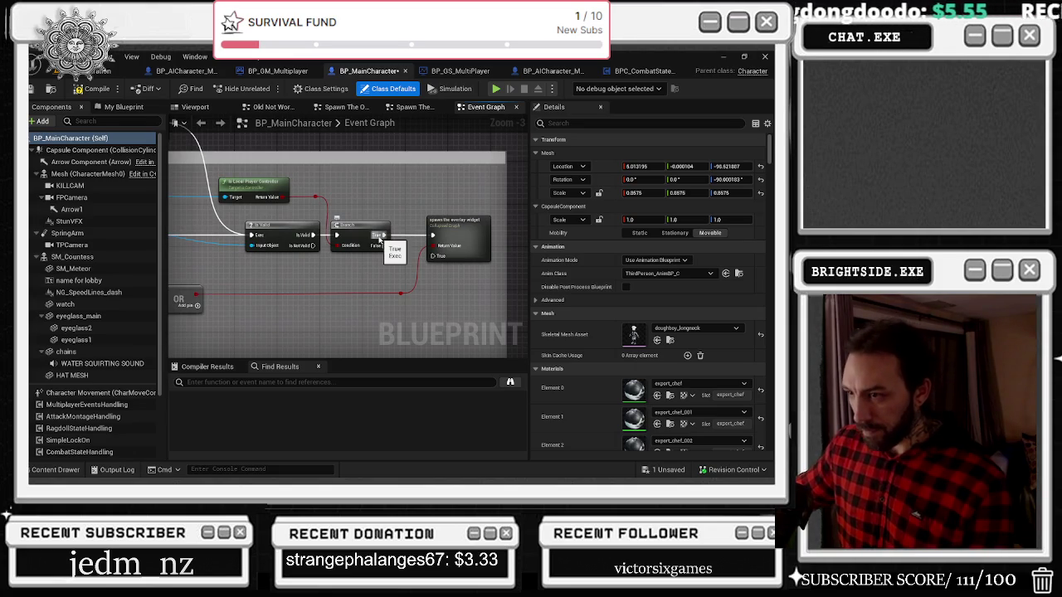
click(93, 89)
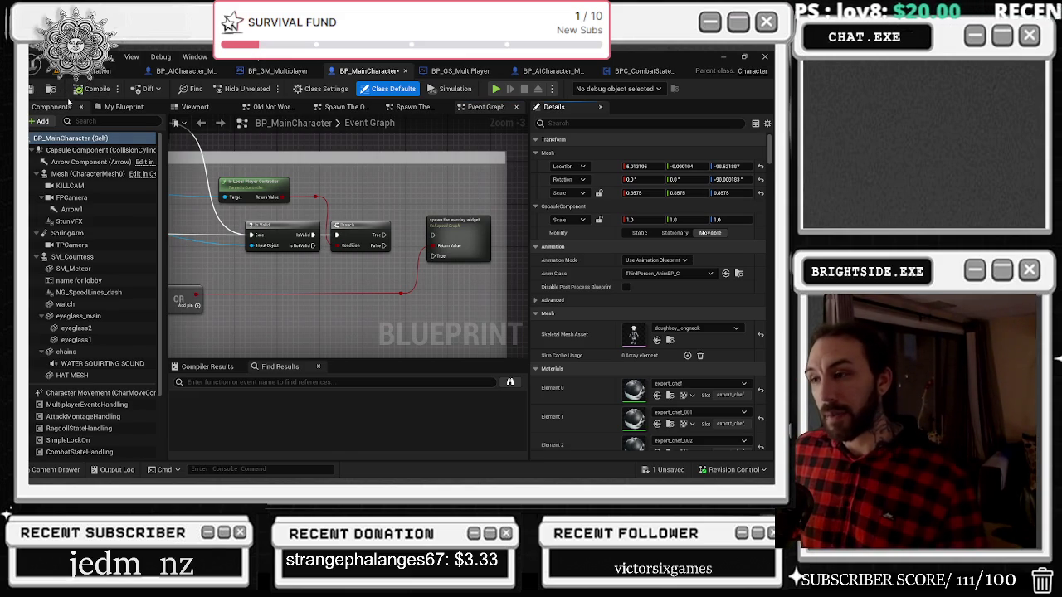
click(99, 71)
Save BP_MainCharacter and launch a Play-in-Editor session of Badaboom_Pizza_sim
click(667, 469)
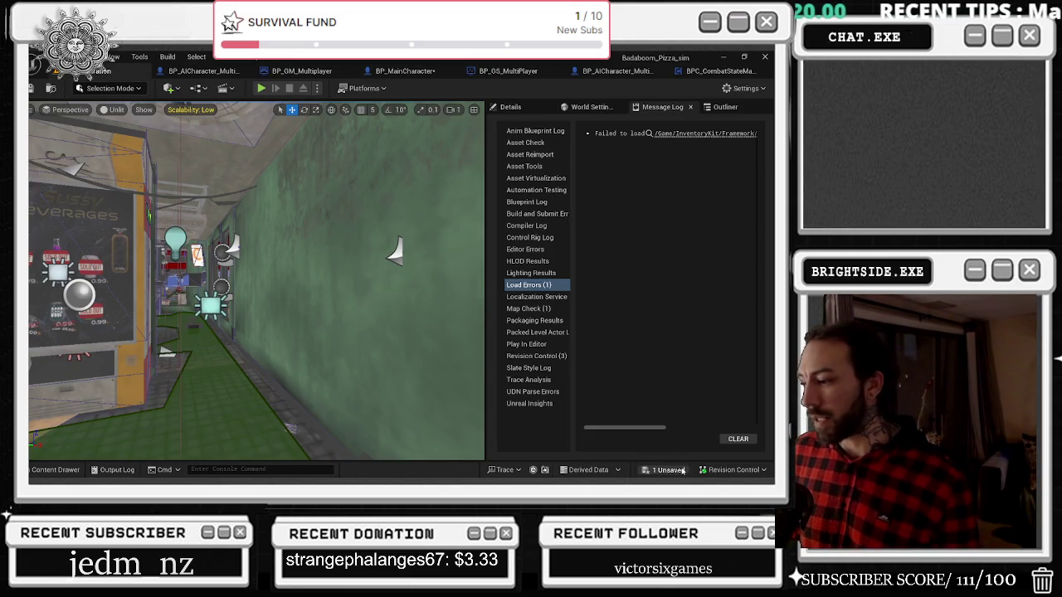
click(471, 379)
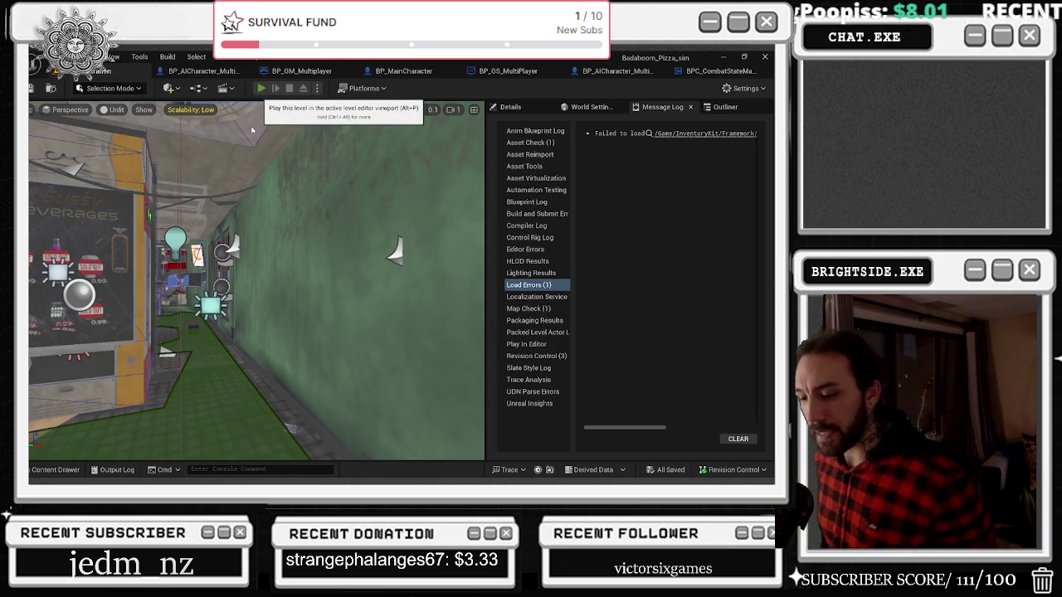
click(260, 87)
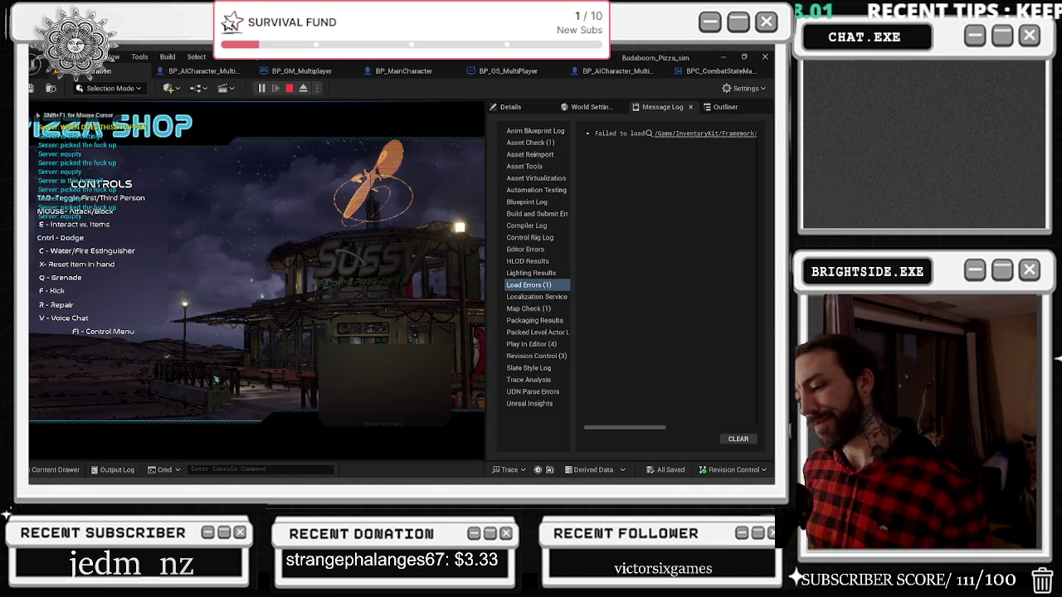
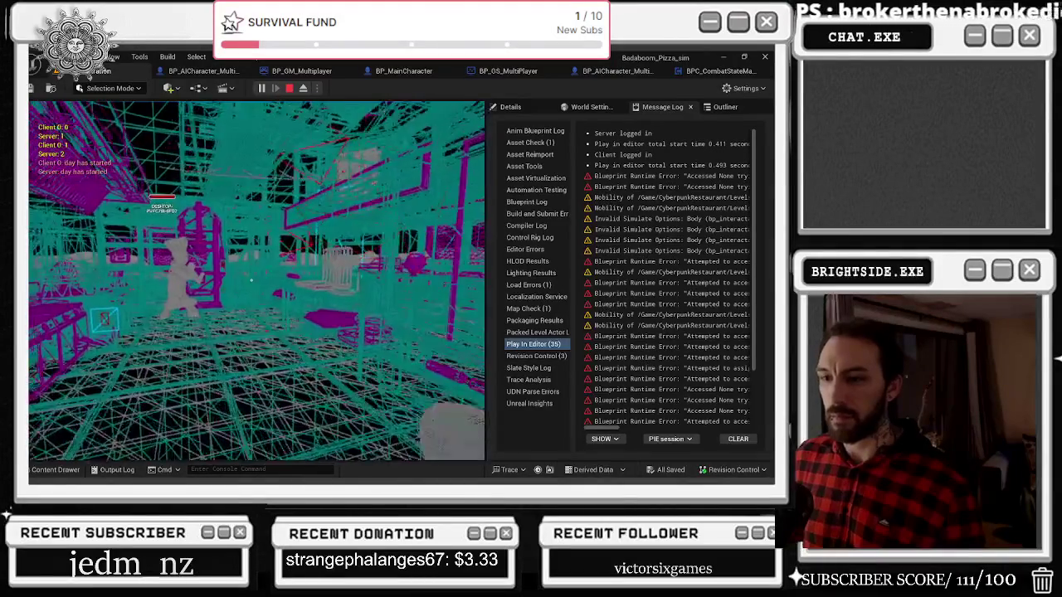
Run two play-in-editor sessions of the pizza shop game, then stop back in the editor
key(Escape)
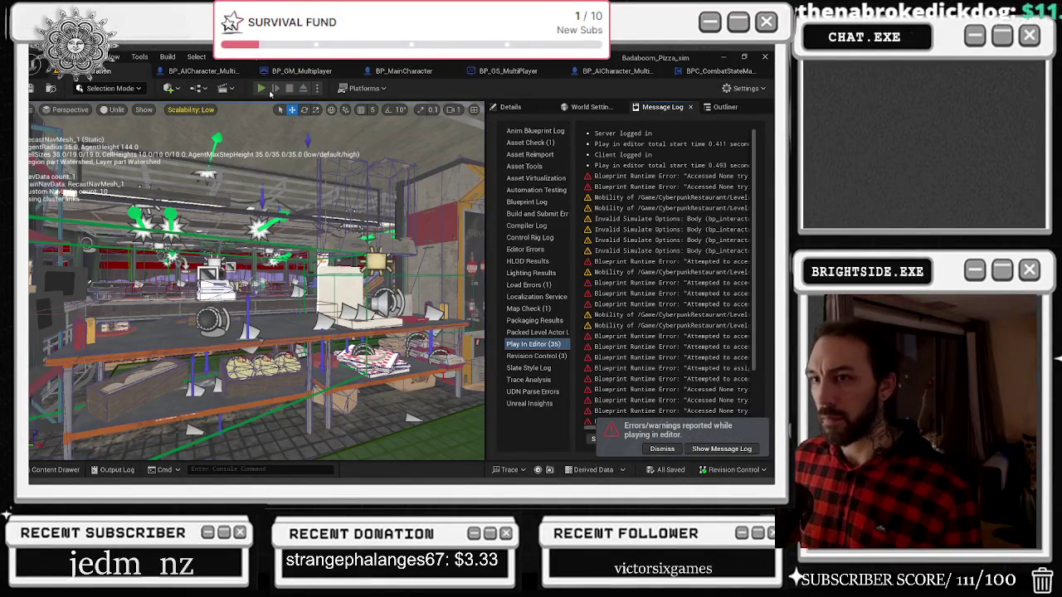
click(262, 89)
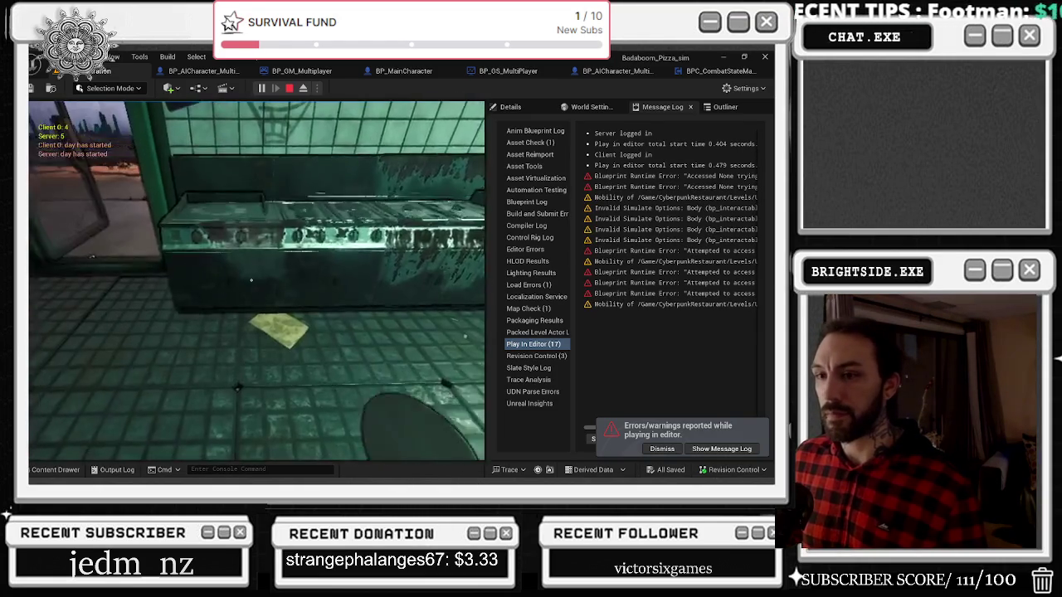
key(Escape)
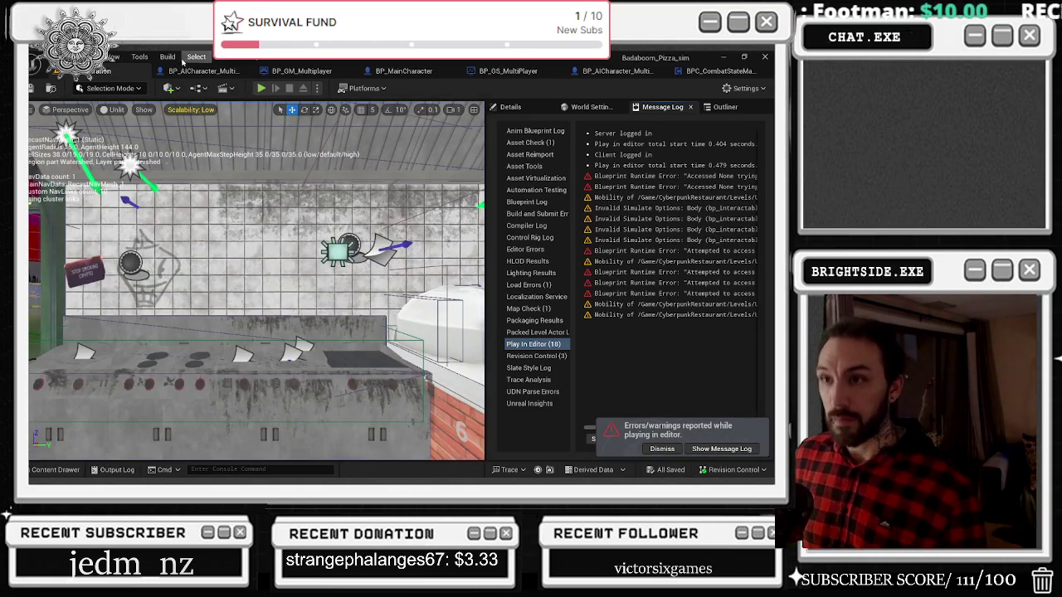
key(alt+p)
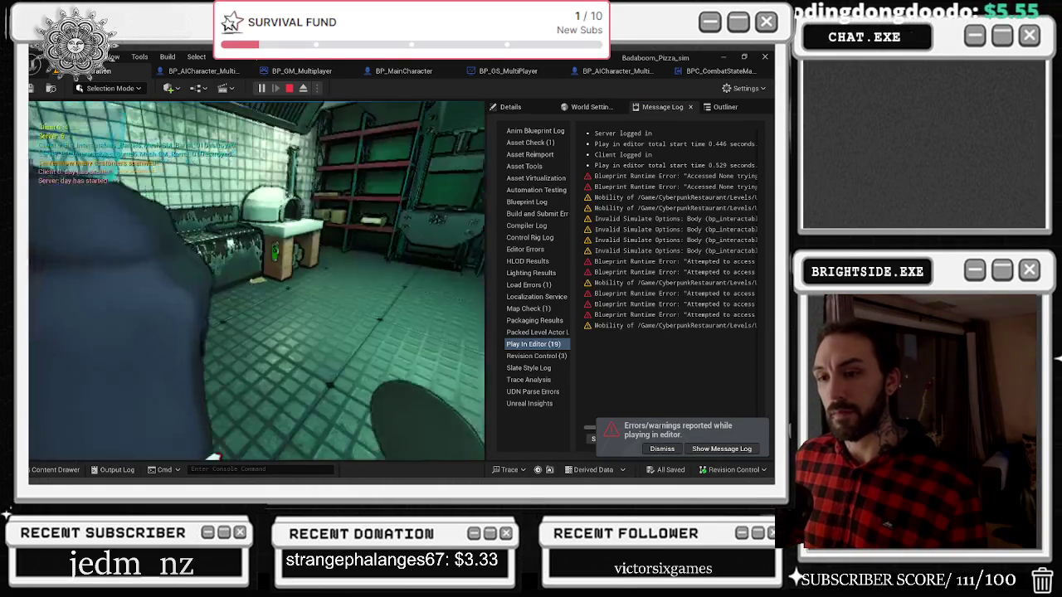
click(288, 87)
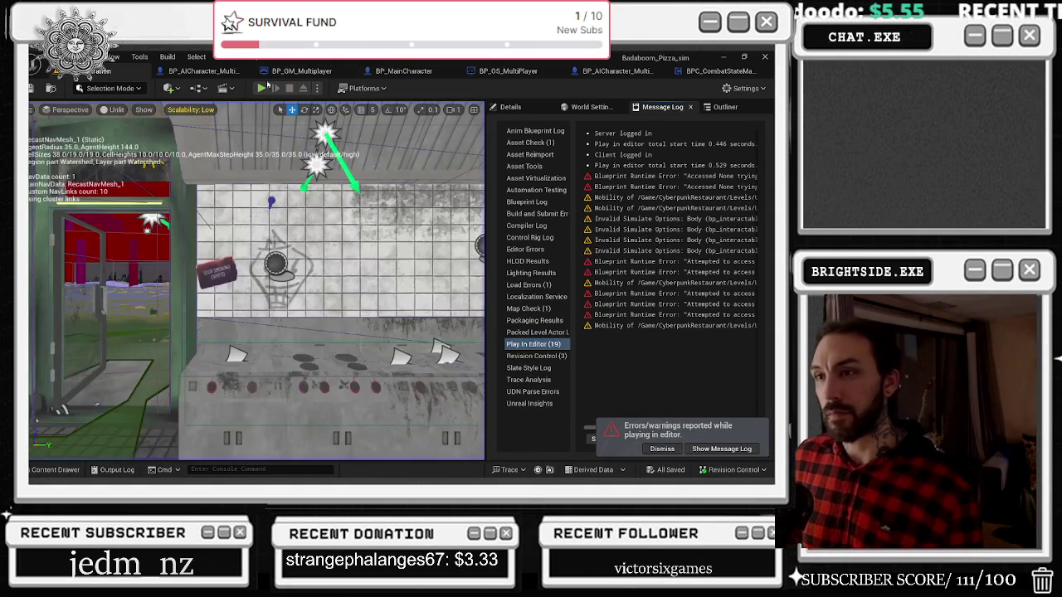
click(260, 88)
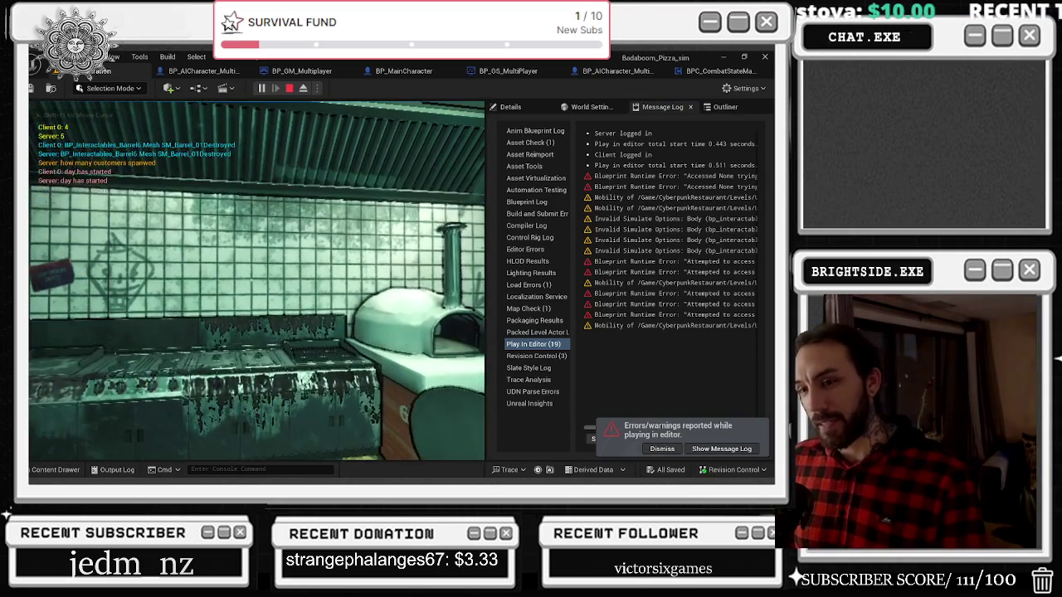
key(Escape)
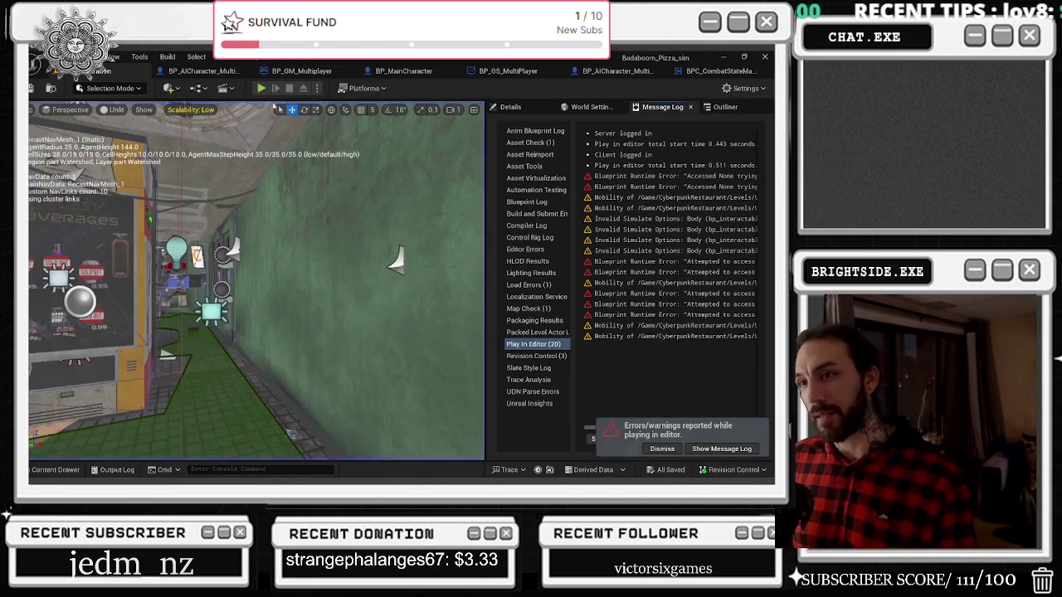
click(260, 88)
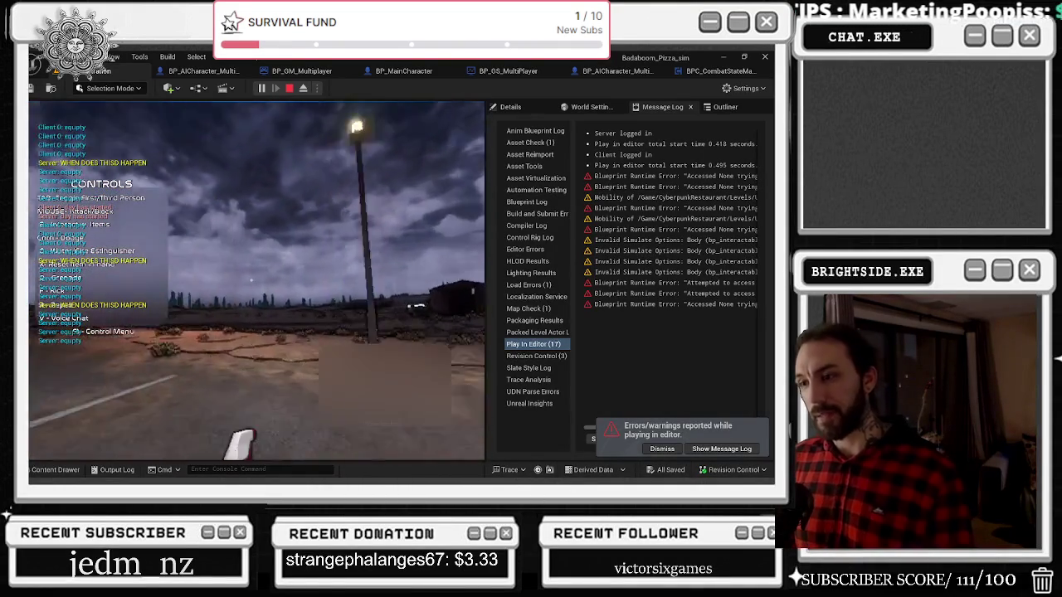
key(Escape)
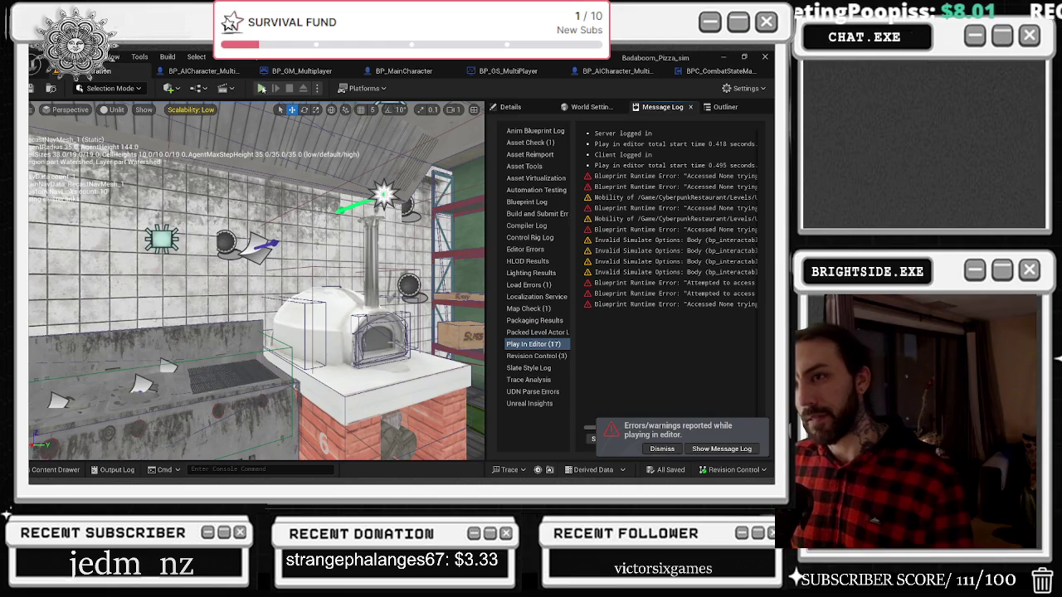
click(260, 88)
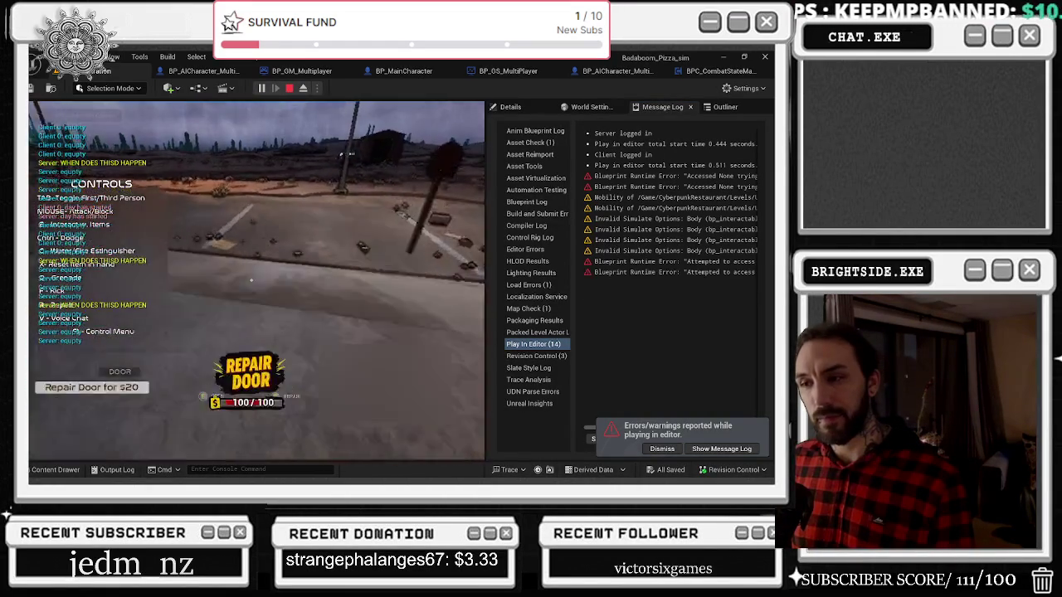
key(Escape)
key(alt+p)
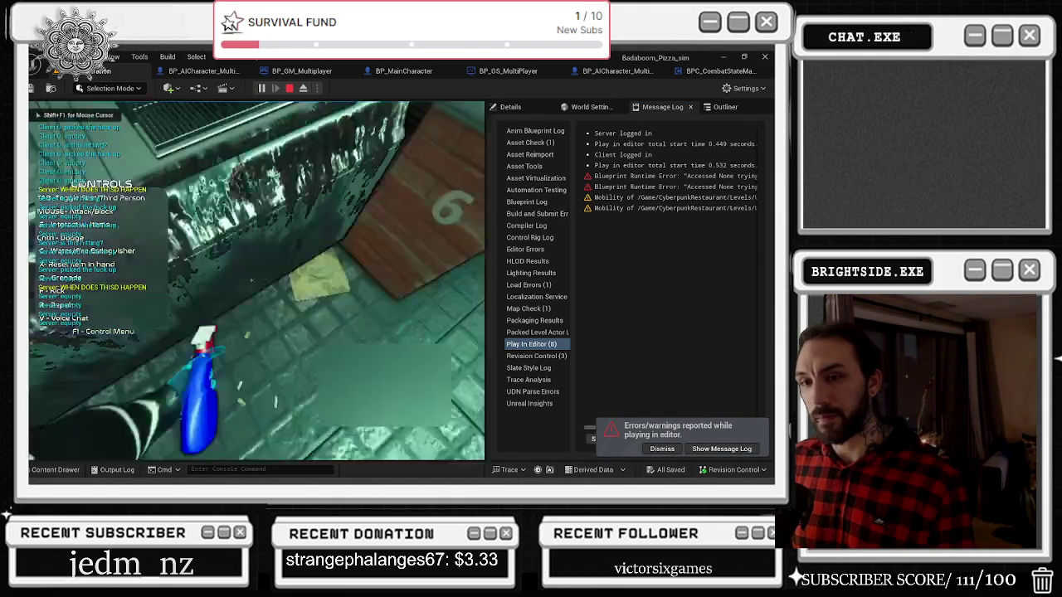
key(w)
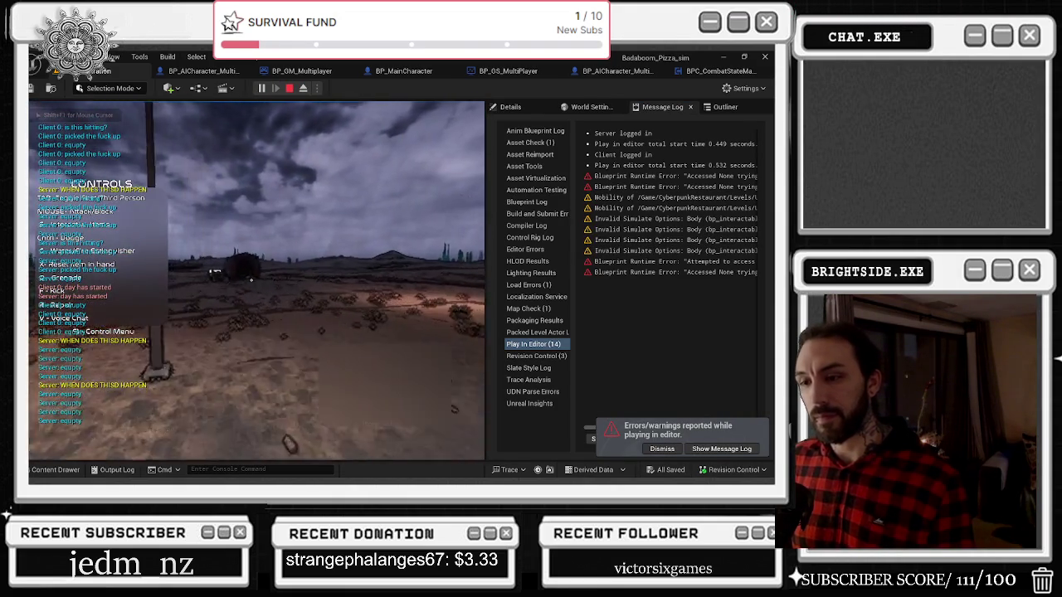
mouse_move(251, 280)
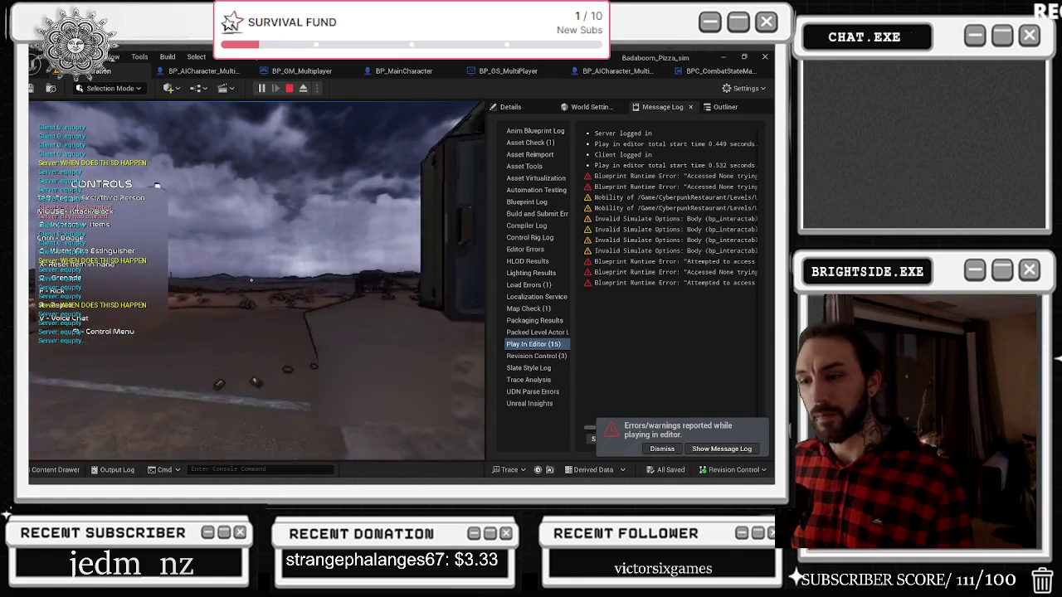
key(Escape)
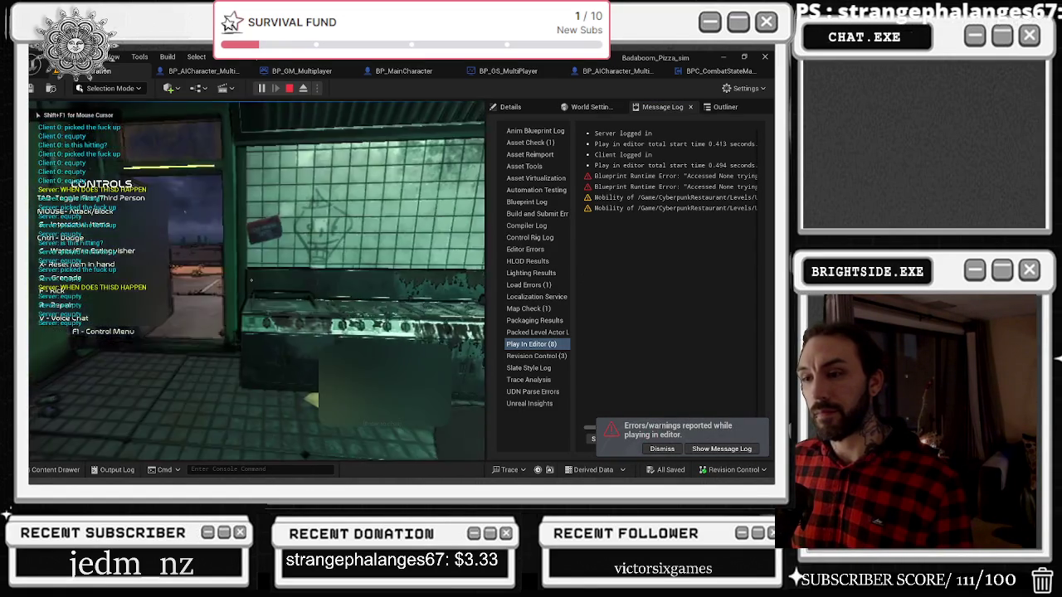
key(w)
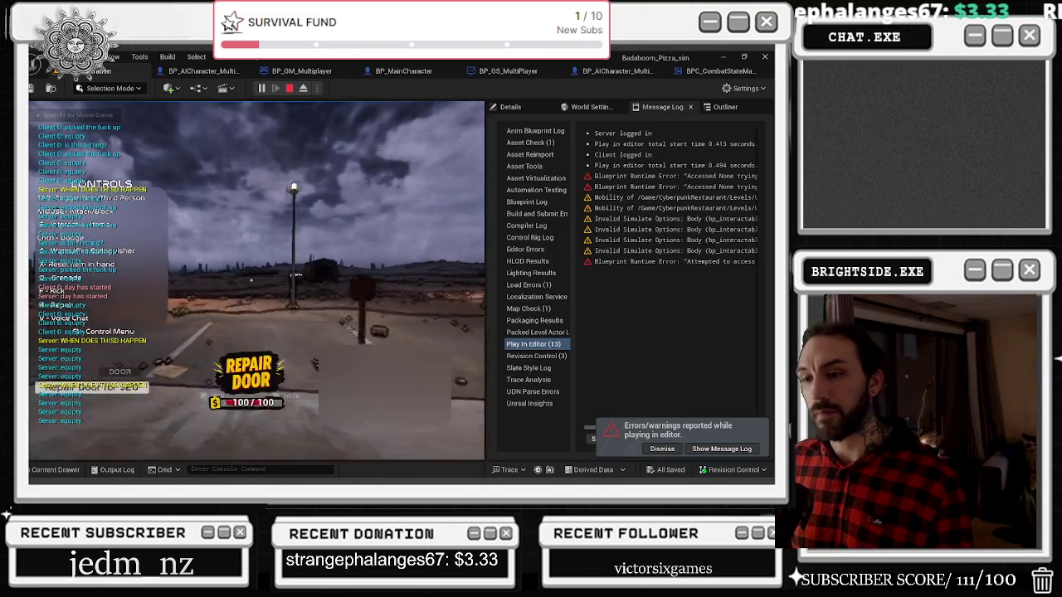
click(251, 280)
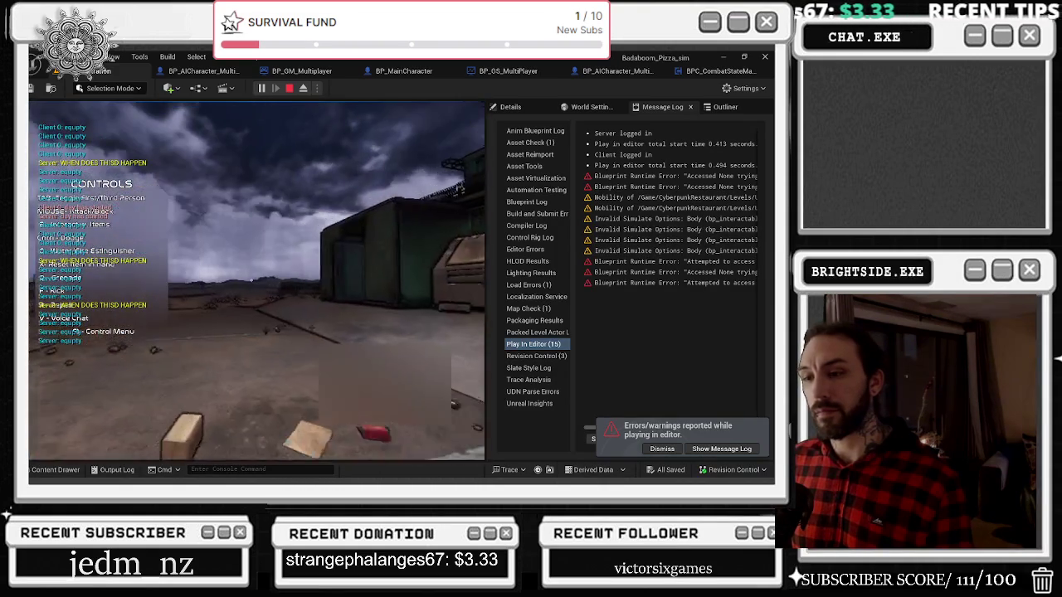
key(w)
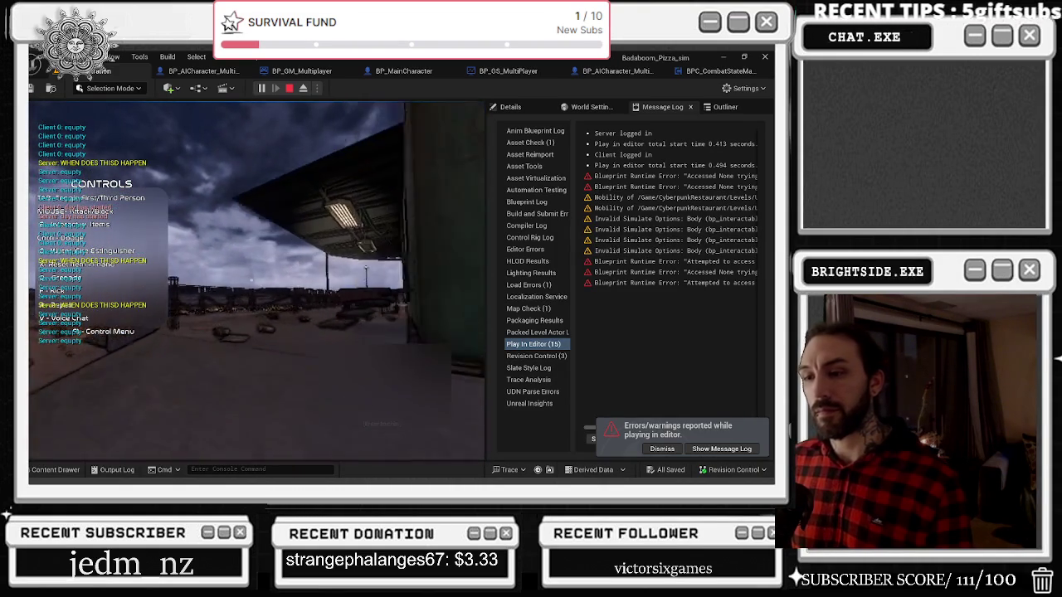
key(w)
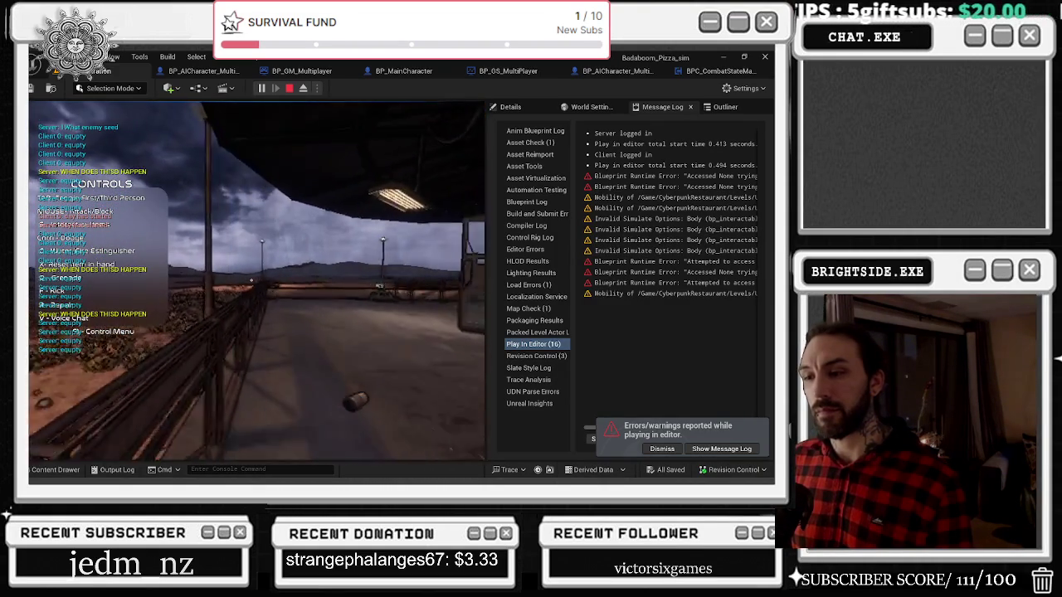
key(w)
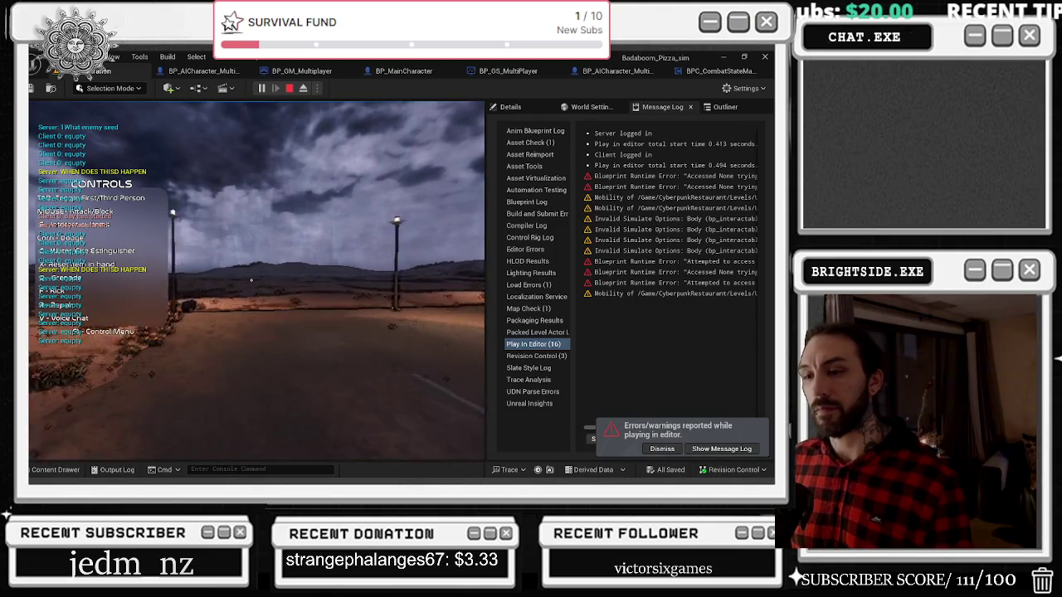
key(Escape)
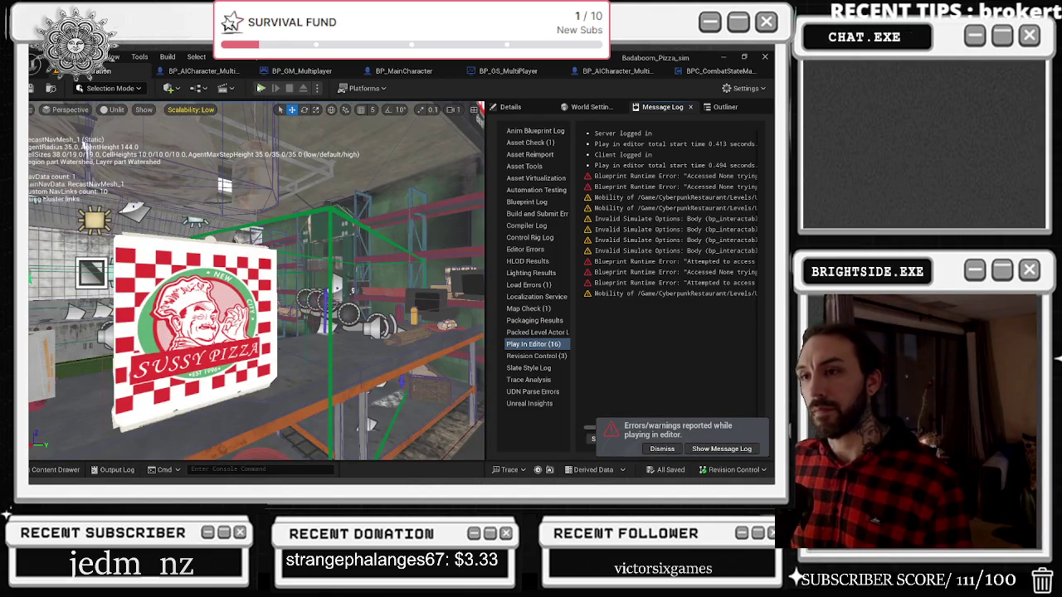
key(alt+p)
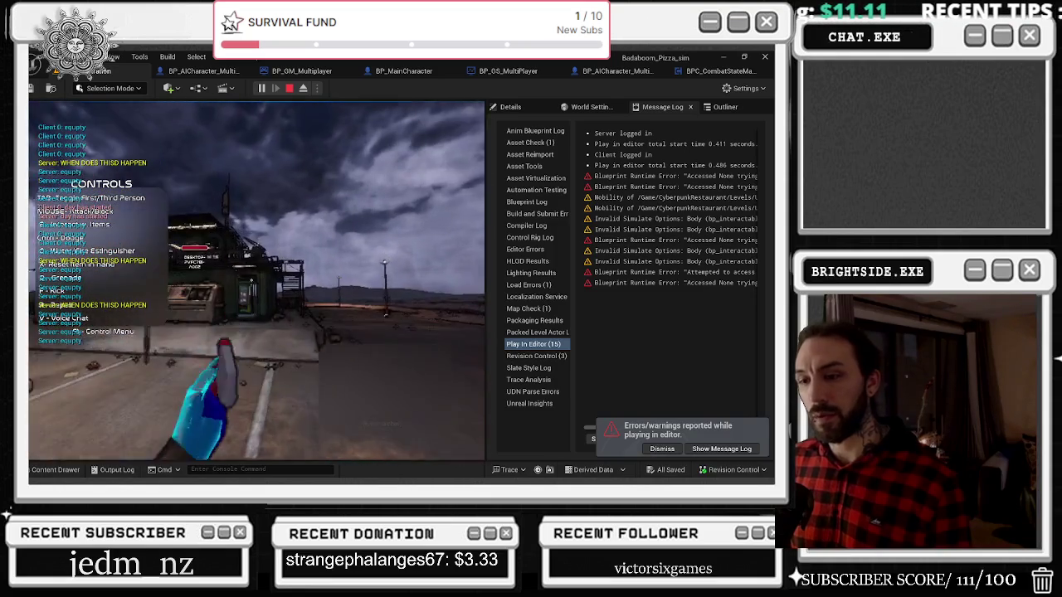
key(Escape)
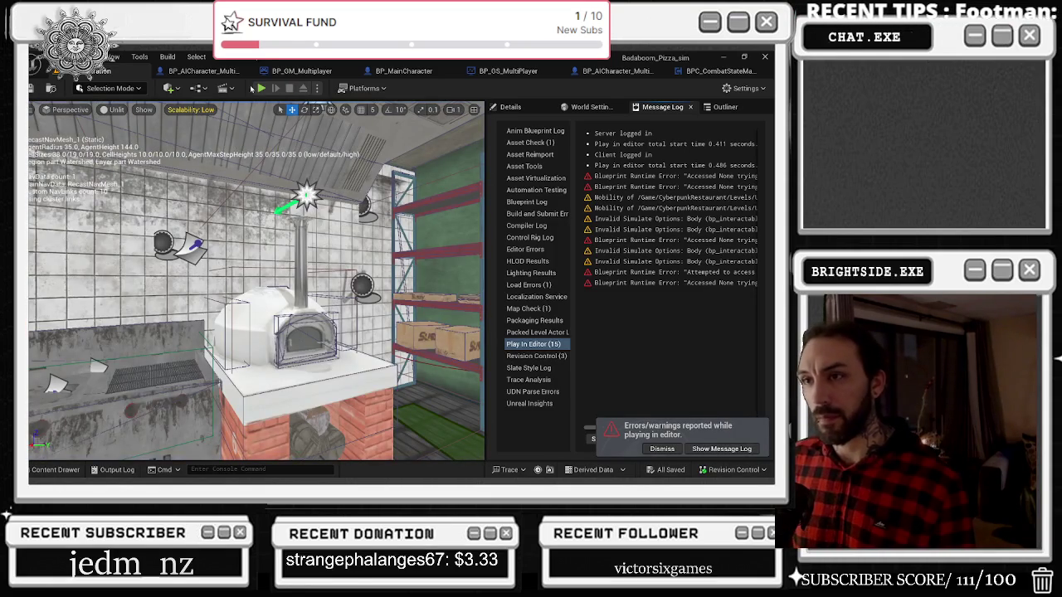
key(alt+p)
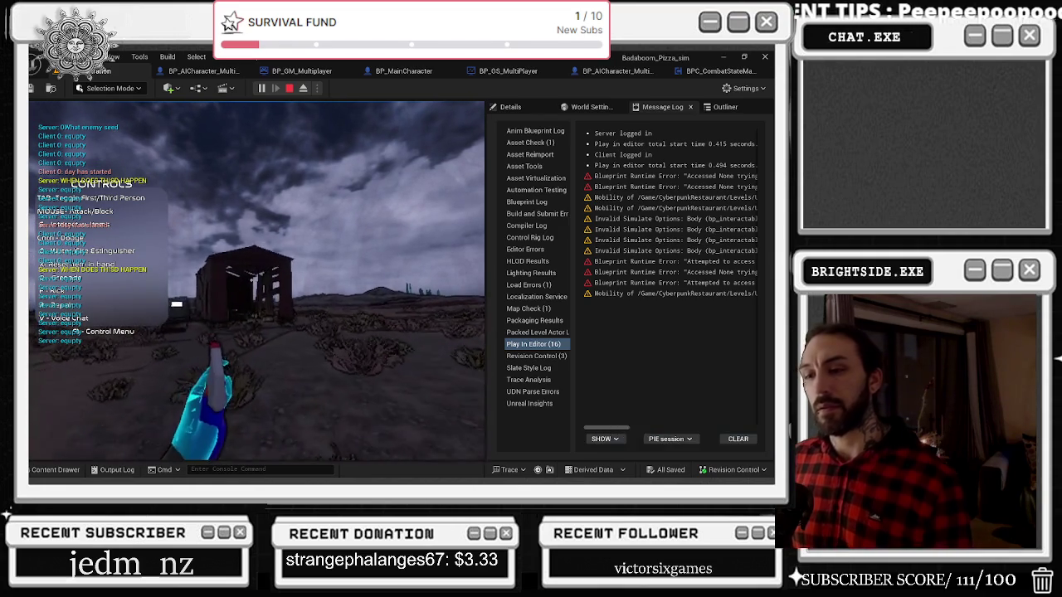
click(289, 87)
key(alt+p)
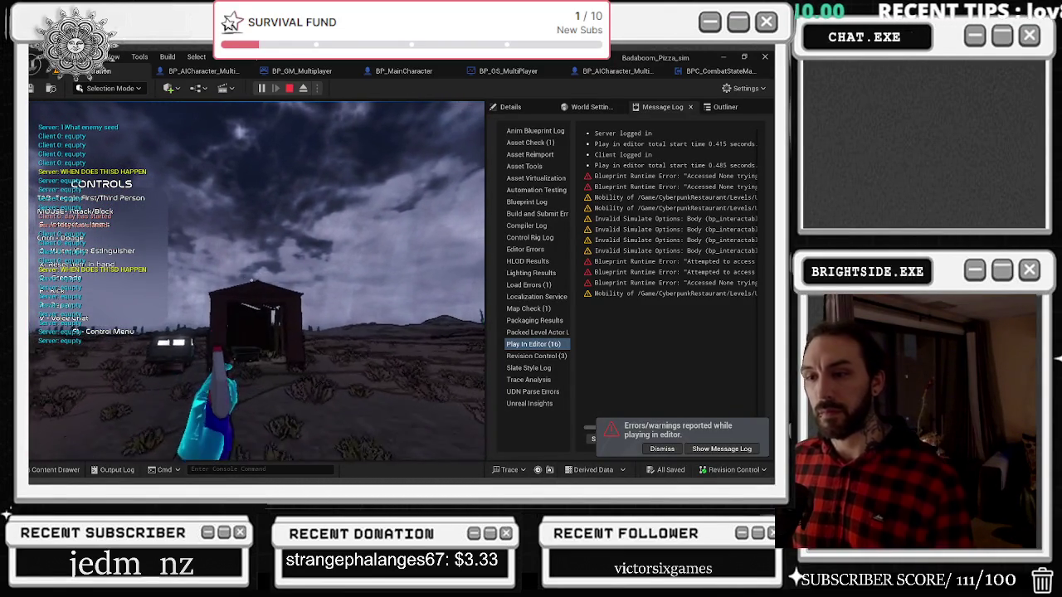
key(Escape)
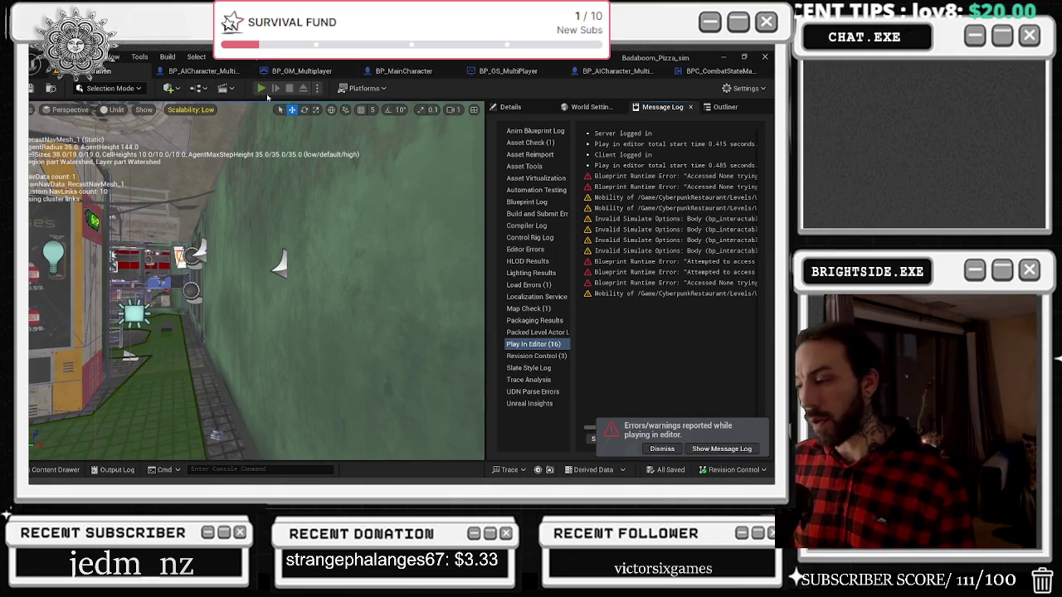
Launch a play session and walk the character forward up to the desert shack
click(261, 89)
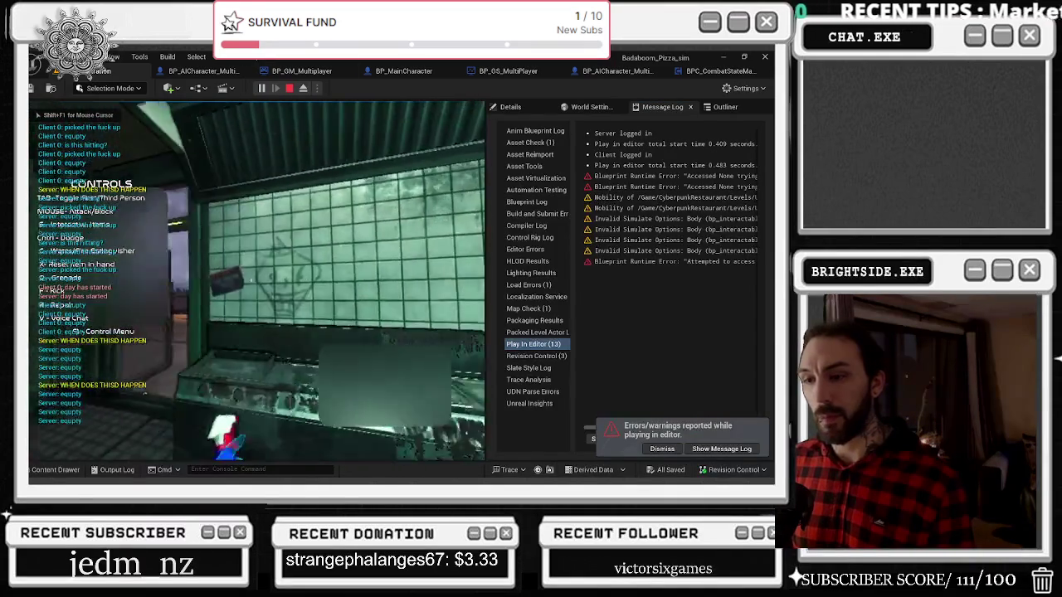
key(w)
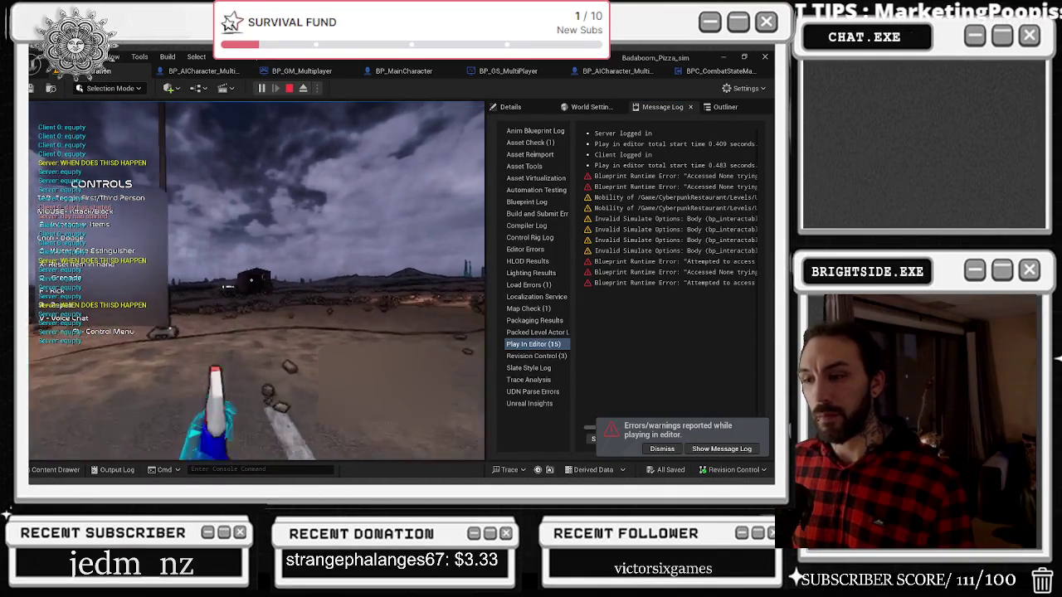
key(w)
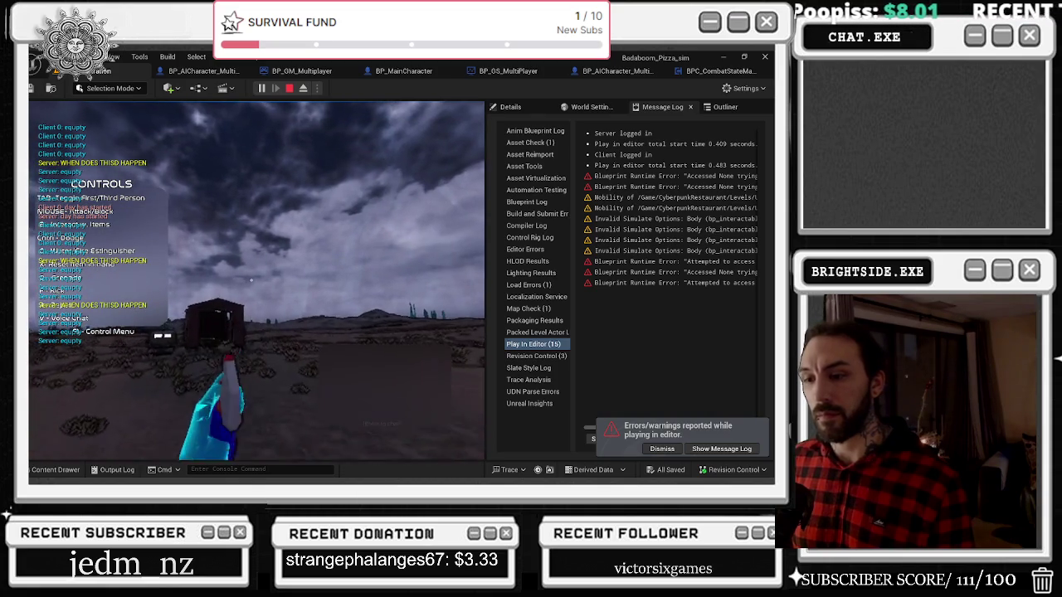
key(w)
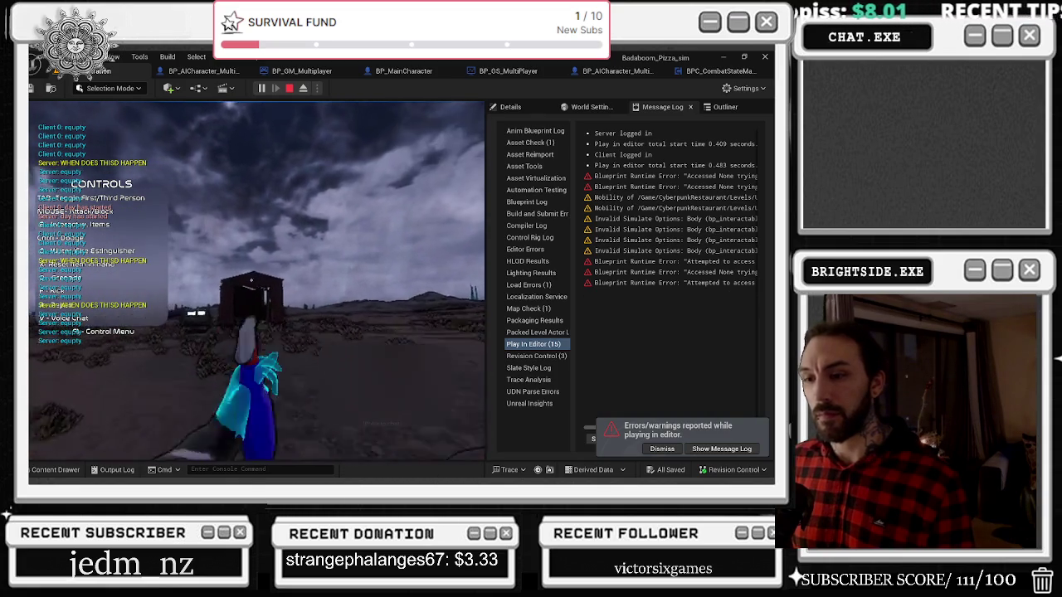
key(w)
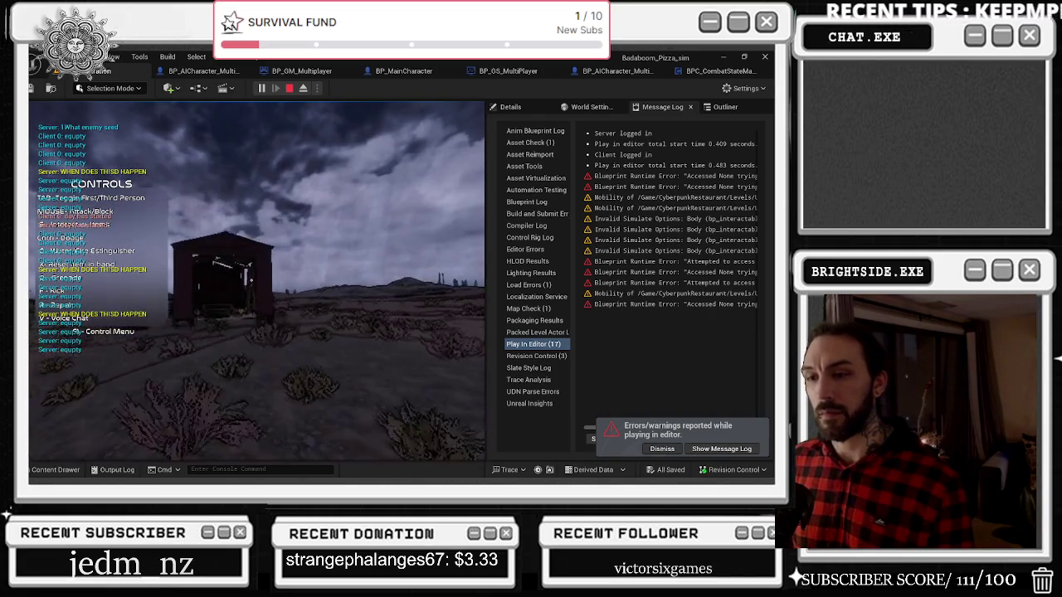
key(w)
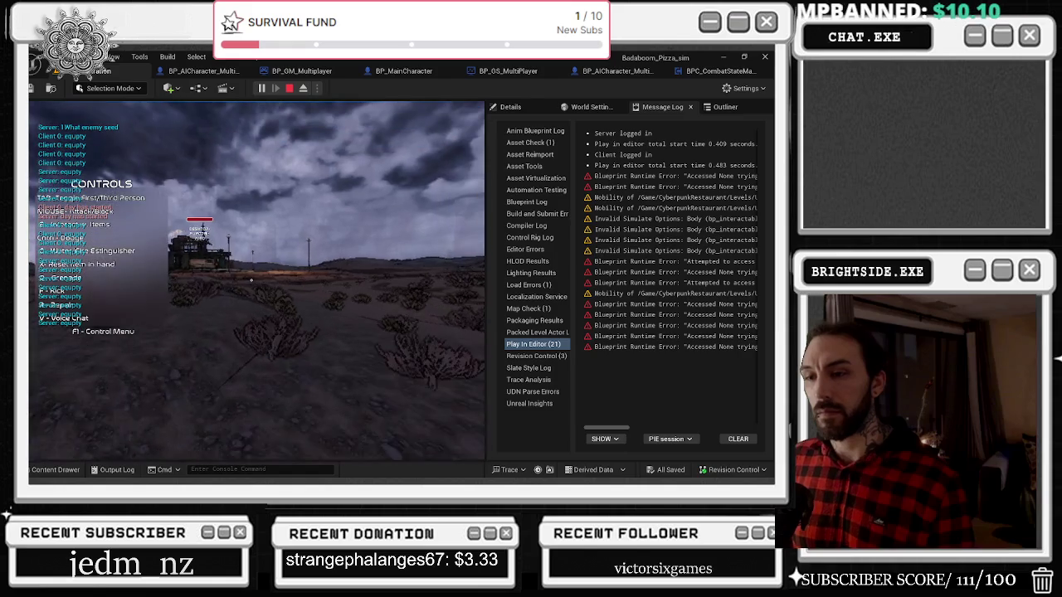
Stop the session, start a fresh play-in-editor run, then stop it again
key(Escape)
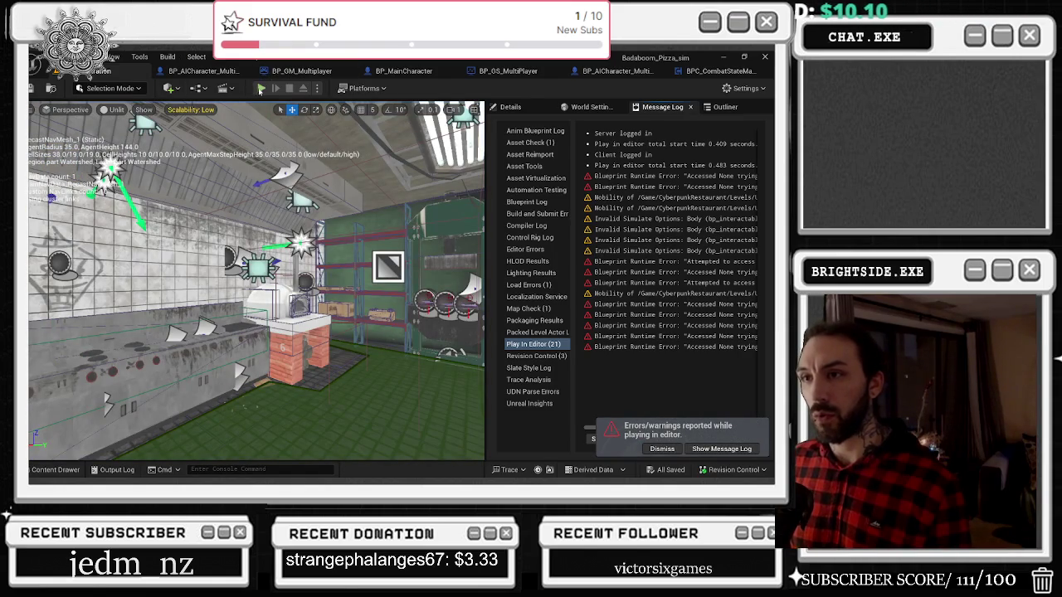
key(alt+p)
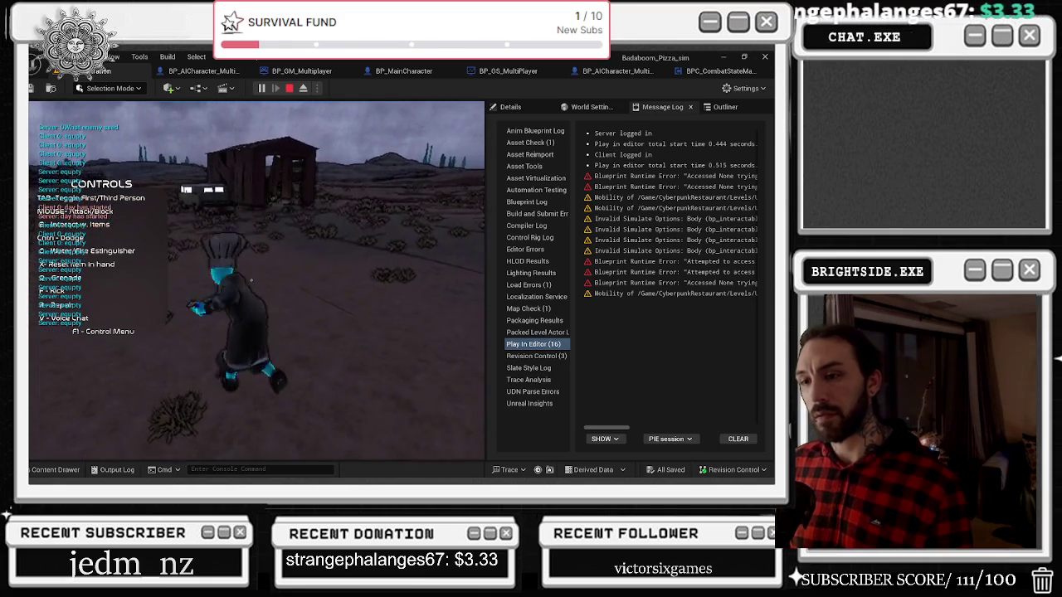
key(Escape)
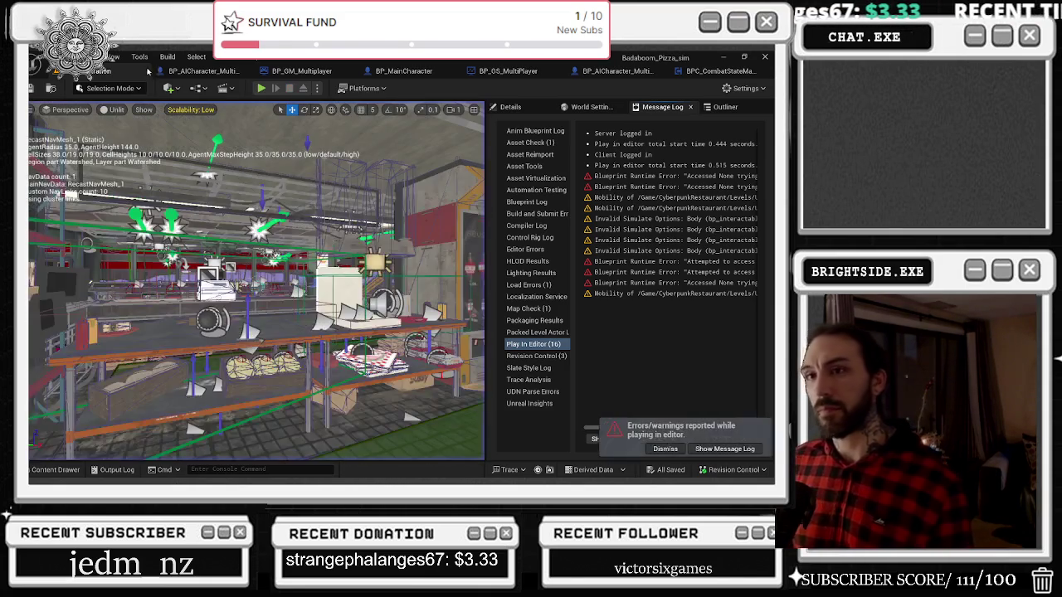
In BP_MainCharacter, wire the Branch's True output into the spawn the overlay widget node
click(197, 73)
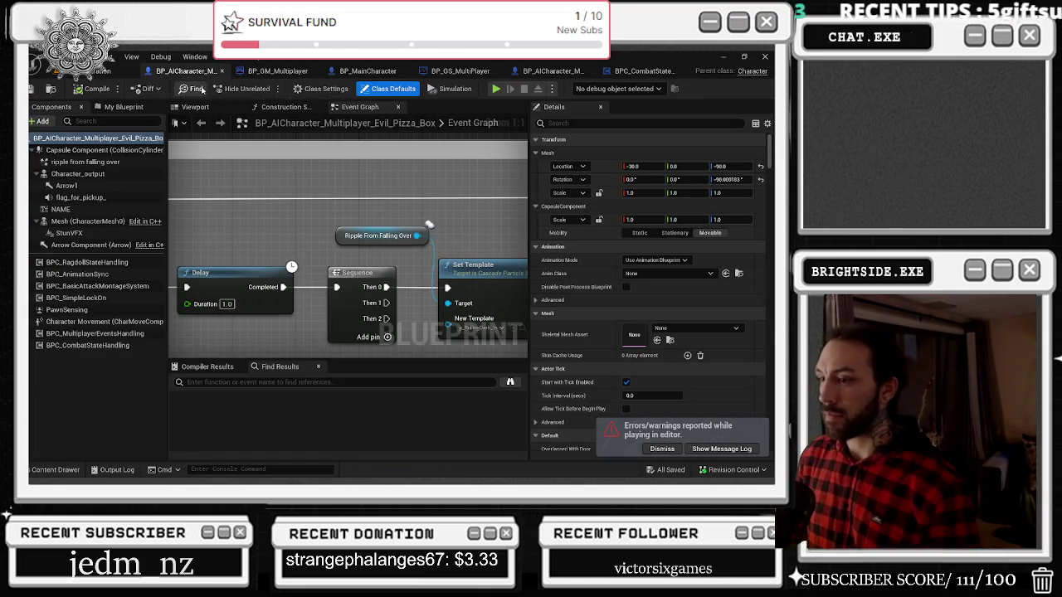
click(661, 72)
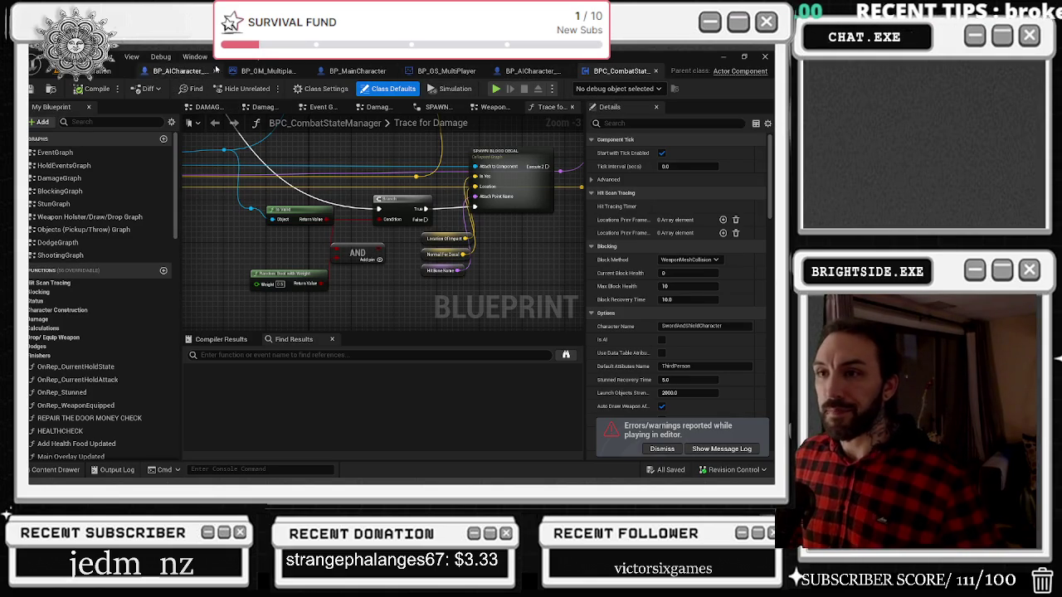
click(359, 73)
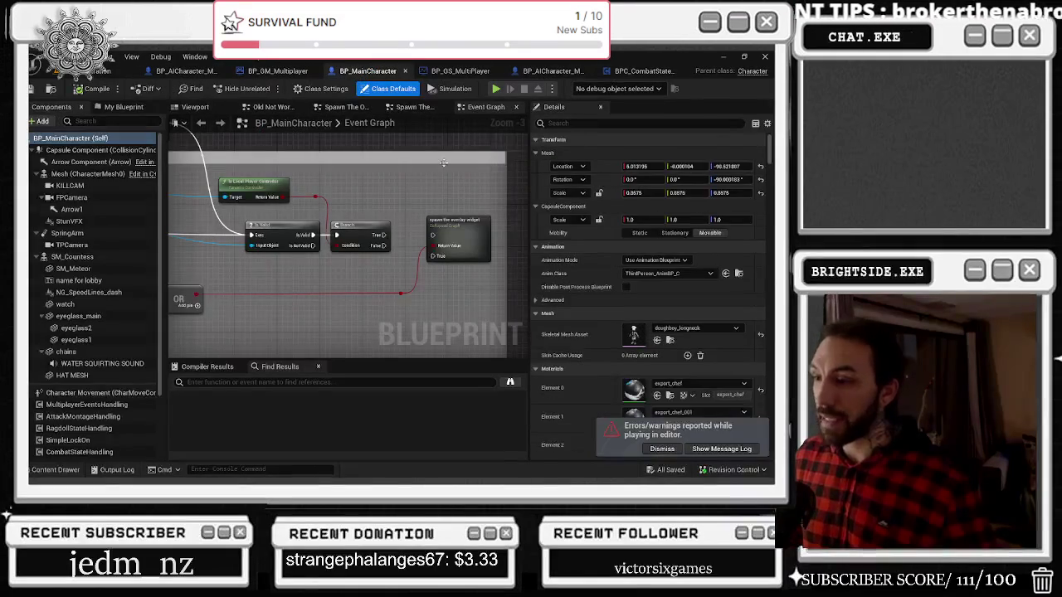
scroll(461, 252, up, 2)
click(364, 236)
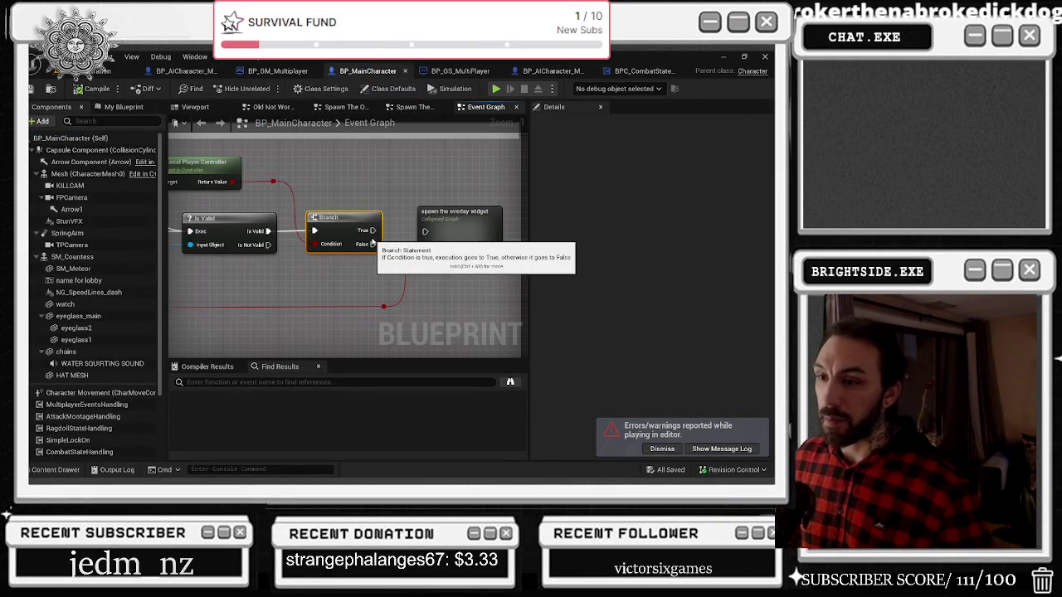
drag(372, 230, 427, 231)
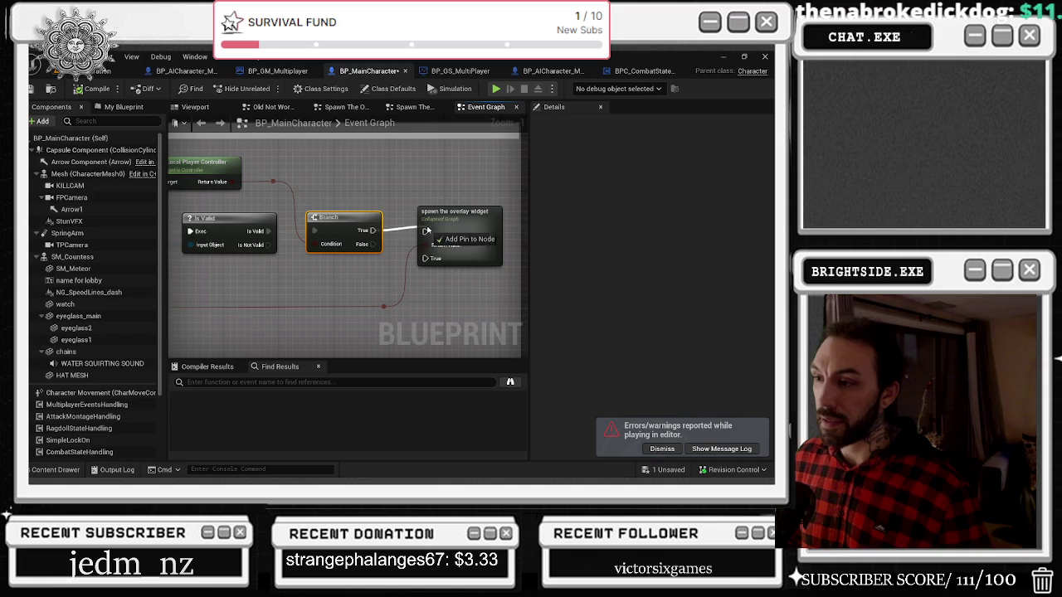
click(478, 215)
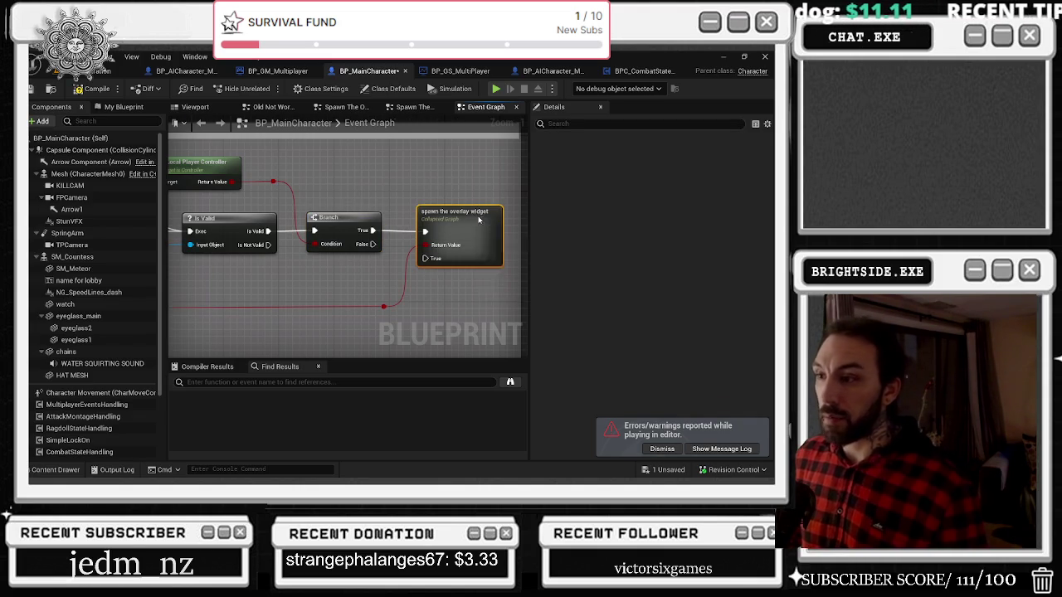
Open the collapsed spawn the overlay widget graph and inspect its Create Widget and SET main gold overlay nodes
double_click(478, 218)
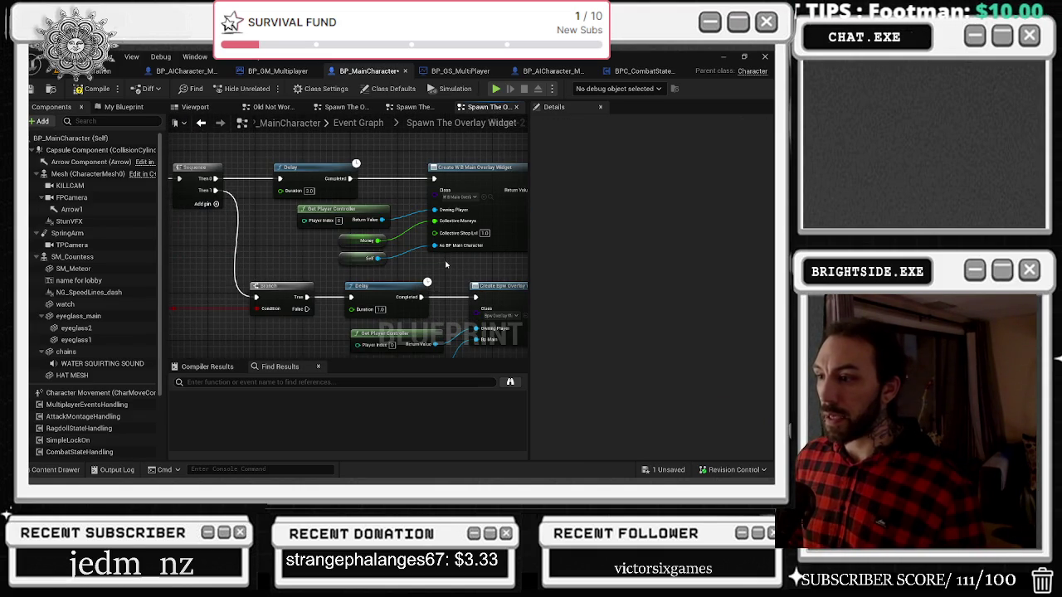
drag(341, 269, 359, 276)
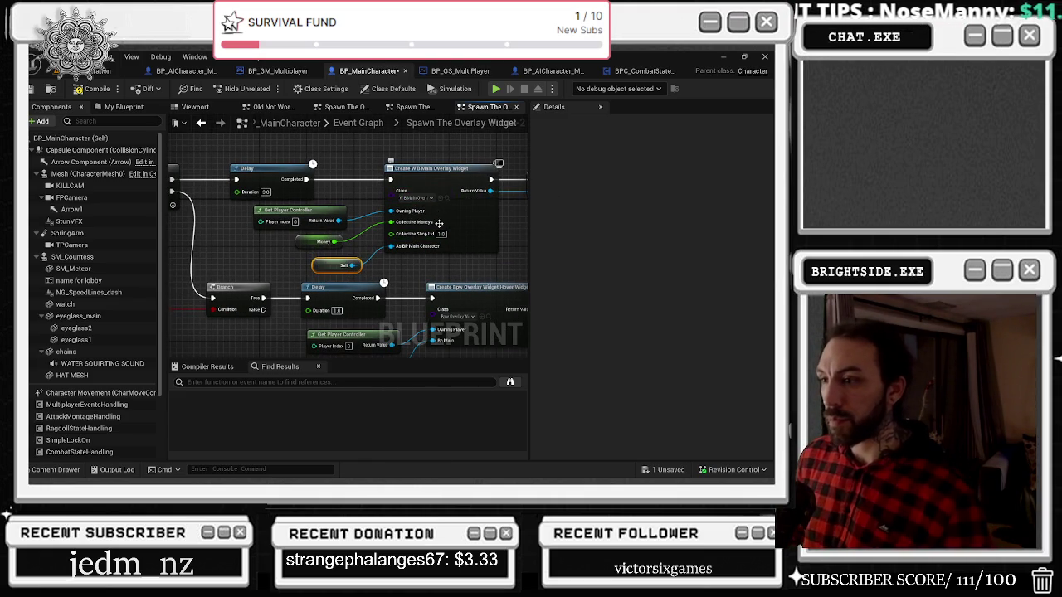
mouse_move(340, 185)
mouse_down()
mouse_move(285, 196)
mouse_move(191, 178)
mouse_up()
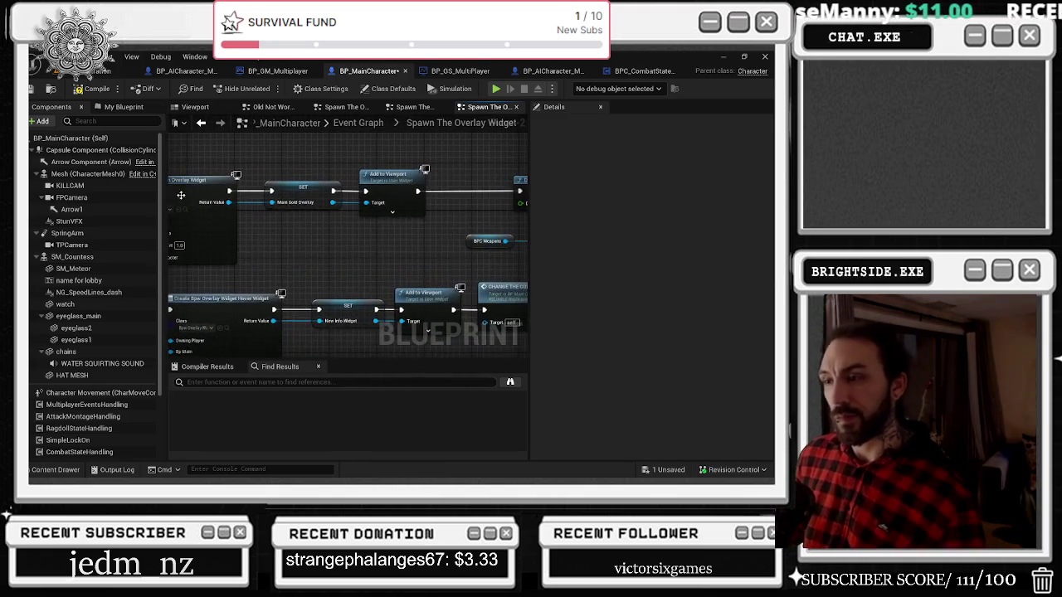
mouse_move(316, 215)
mouse_down()
mouse_move(247, 207)
mouse_move(280, 229)
mouse_move(370, 239)
mouse_move(349, 184)
mouse_move(464, 270)
mouse_move(390, 249)
mouse_move(433, 195)
mouse_up()
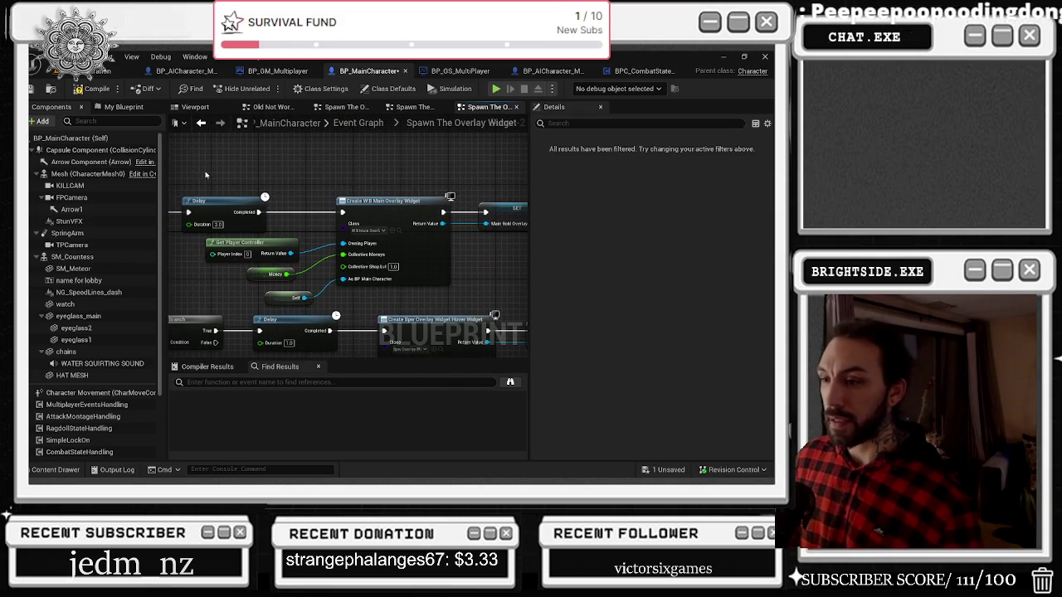
drag(493, 275, 397, 269)
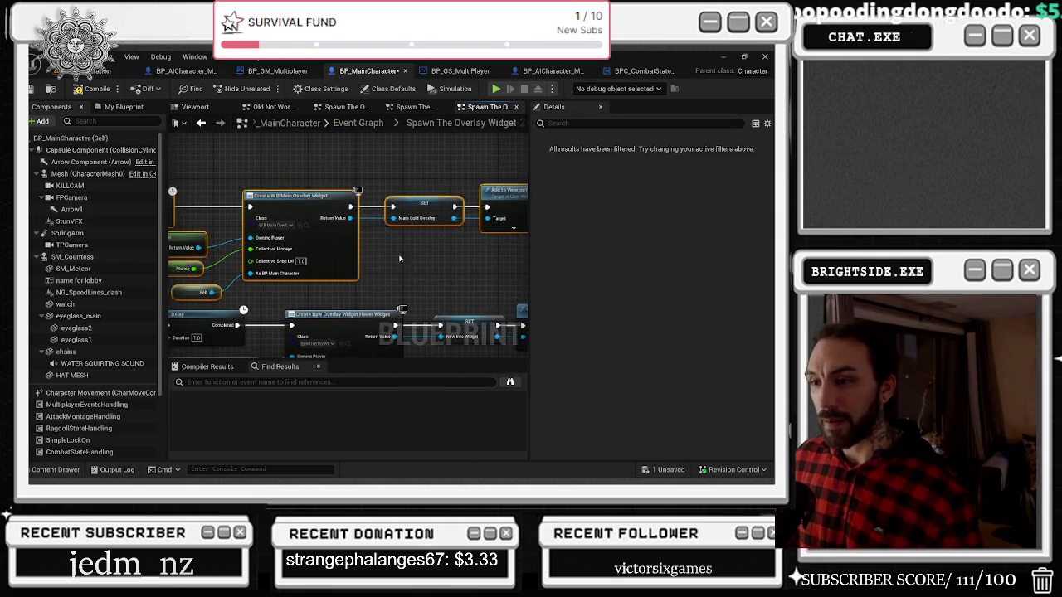
click(422, 208)
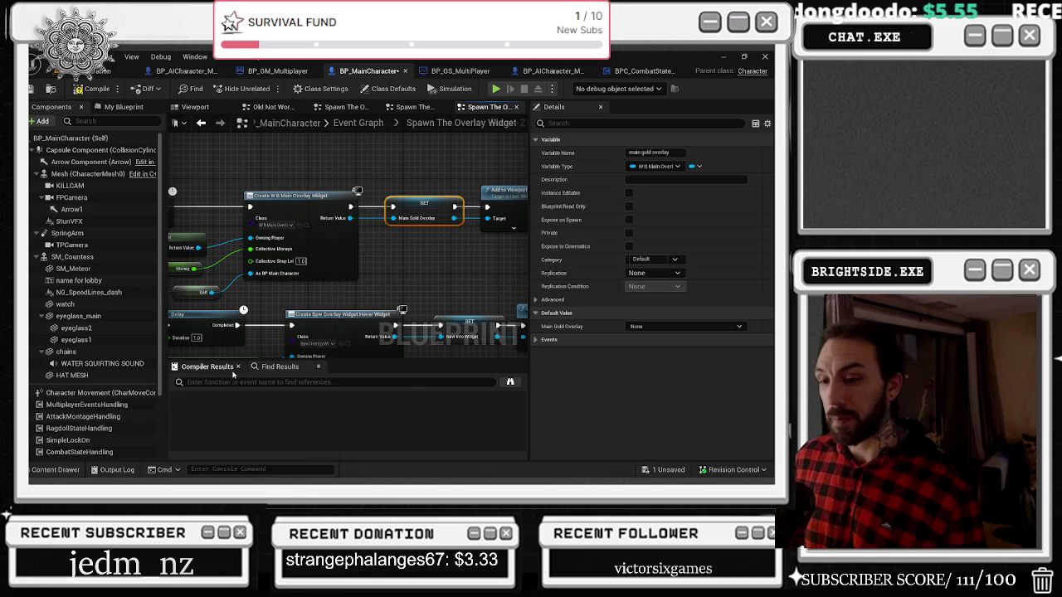
click(232, 369)
click(273, 366)
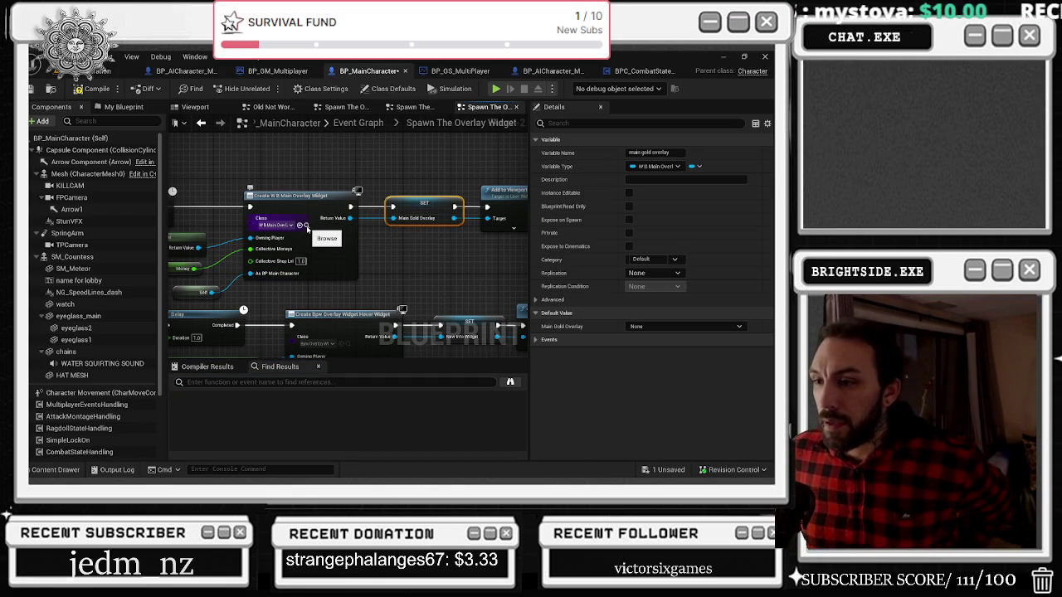
Browse to the overlay widget class asset and open wB_main_overlay in the designer
click(307, 225)
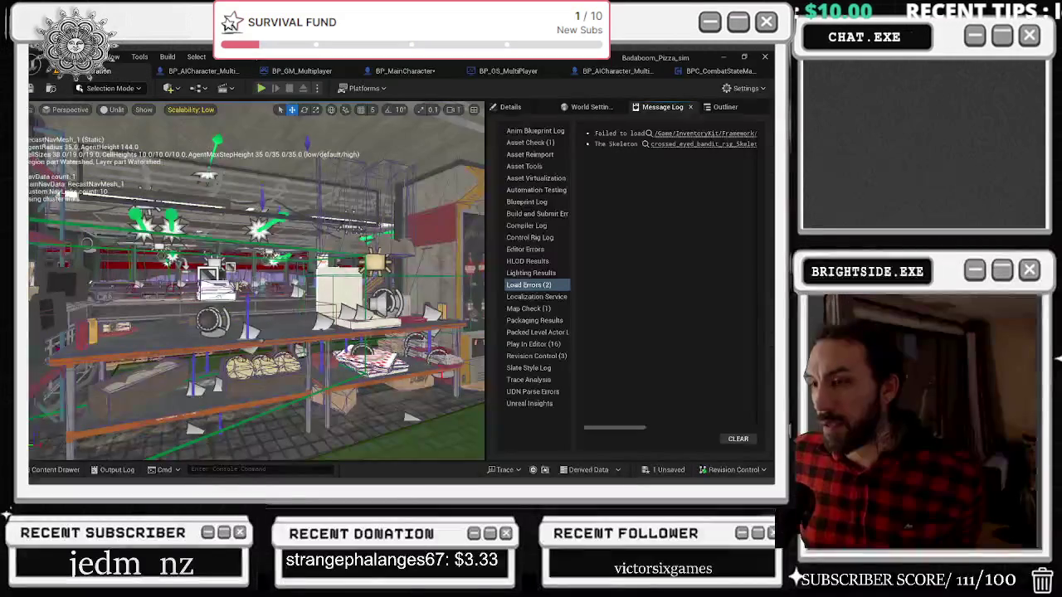
click(405, 71)
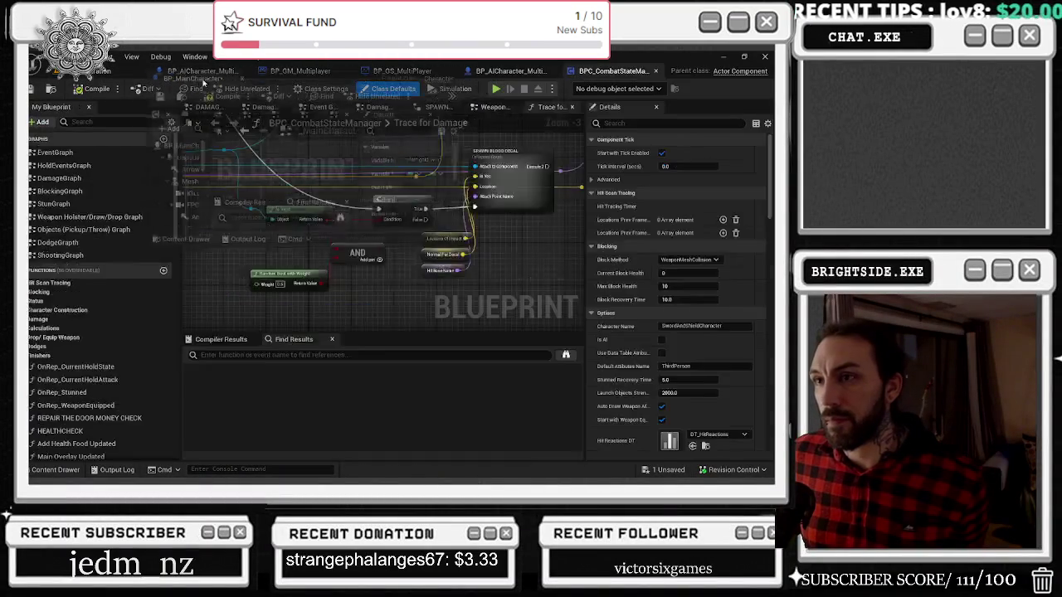
click(195, 71)
click(304, 227)
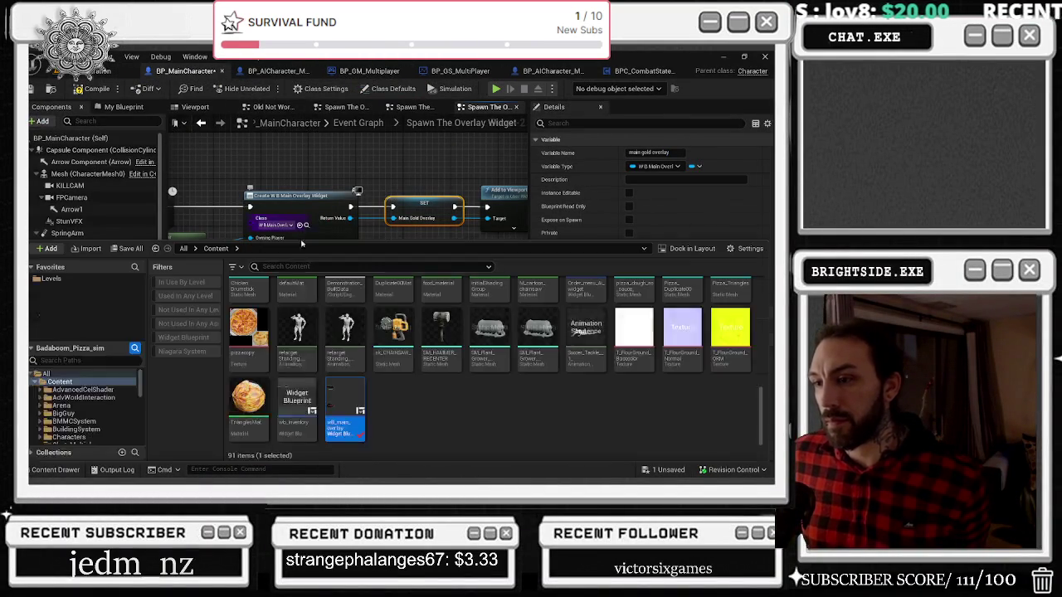
double_click(336, 405)
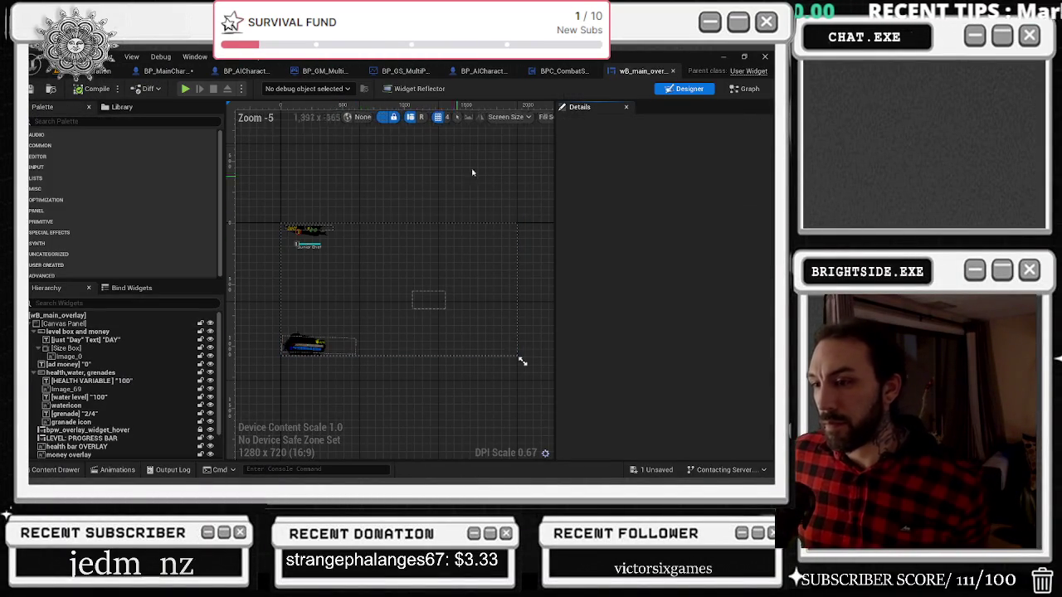
Select the level box, LEVEL: PROGRESS BAR and overlay hover widget in wB_main_overlay's Hierarchy
click(79, 332)
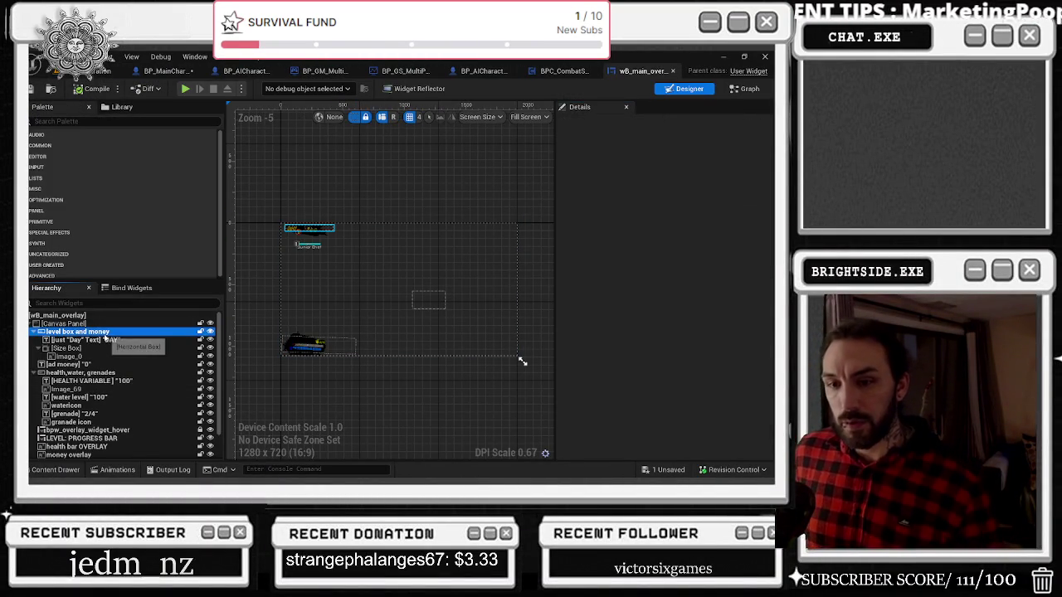
scroll(123, 398, down, 2)
click(123, 406)
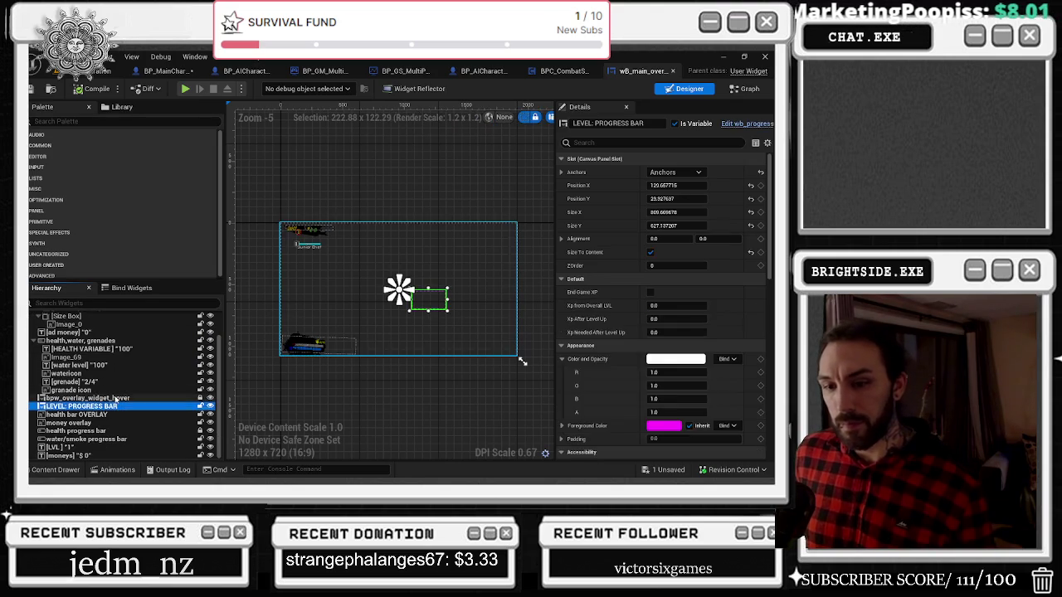
click(123, 399)
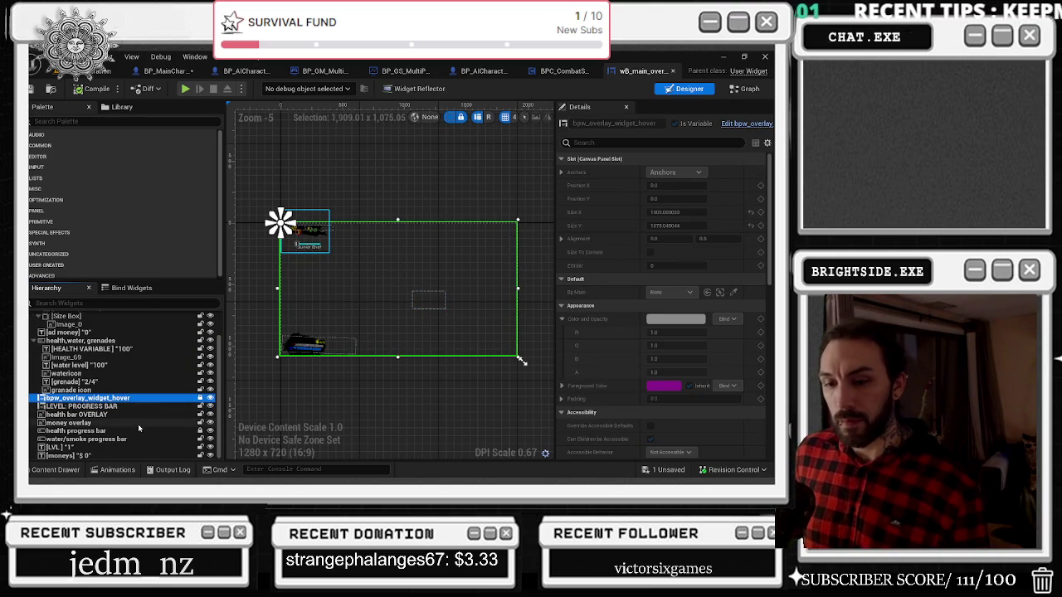
Compare wB_main_overlay's event graph with BP_MainCharacter's SET and Add to Viewport nodes
click(746, 89)
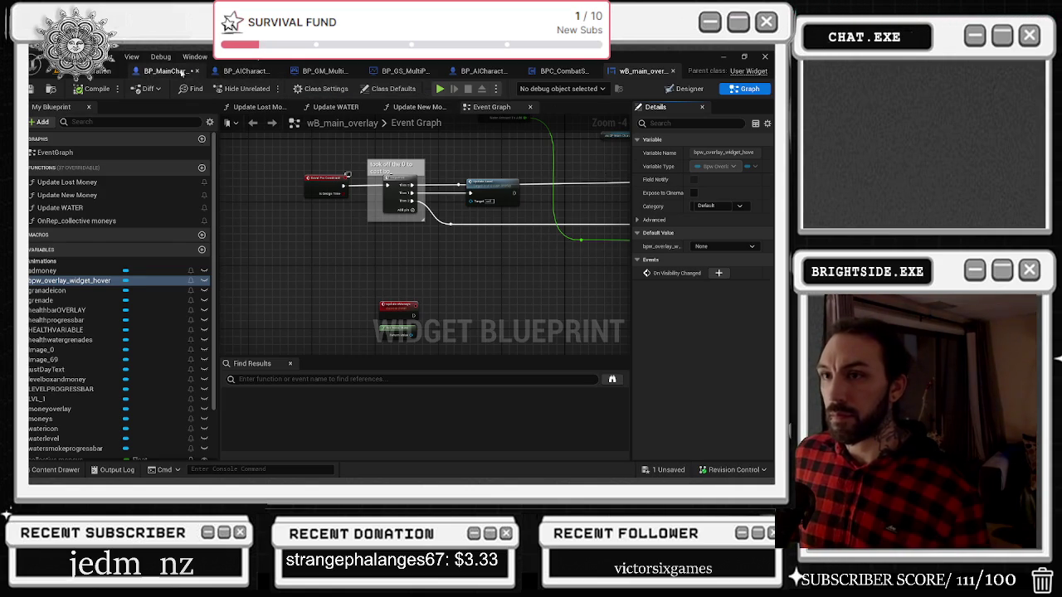
click(190, 73)
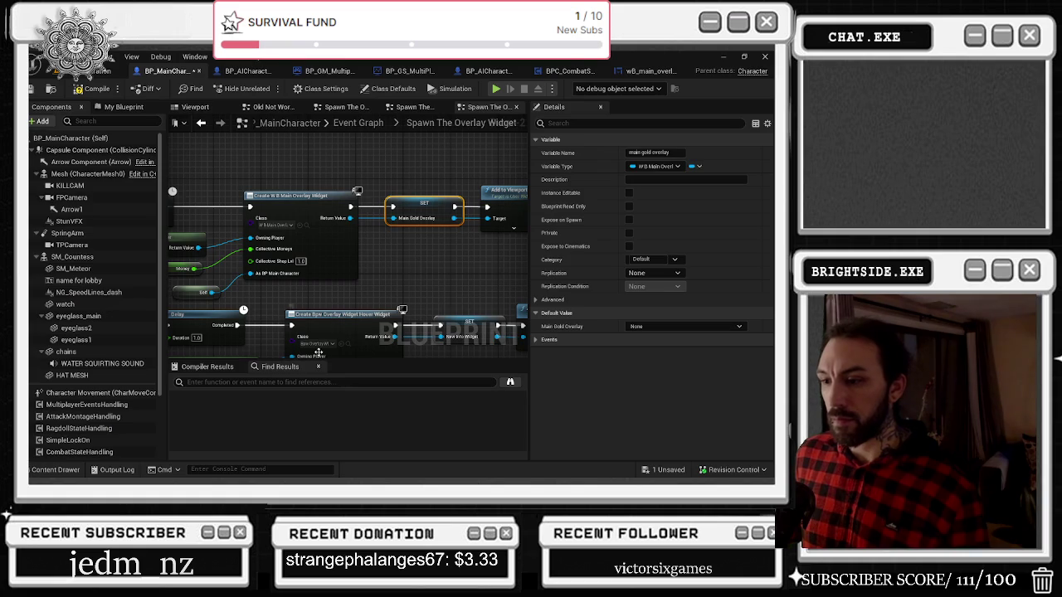
drag(404, 199, 169, 234)
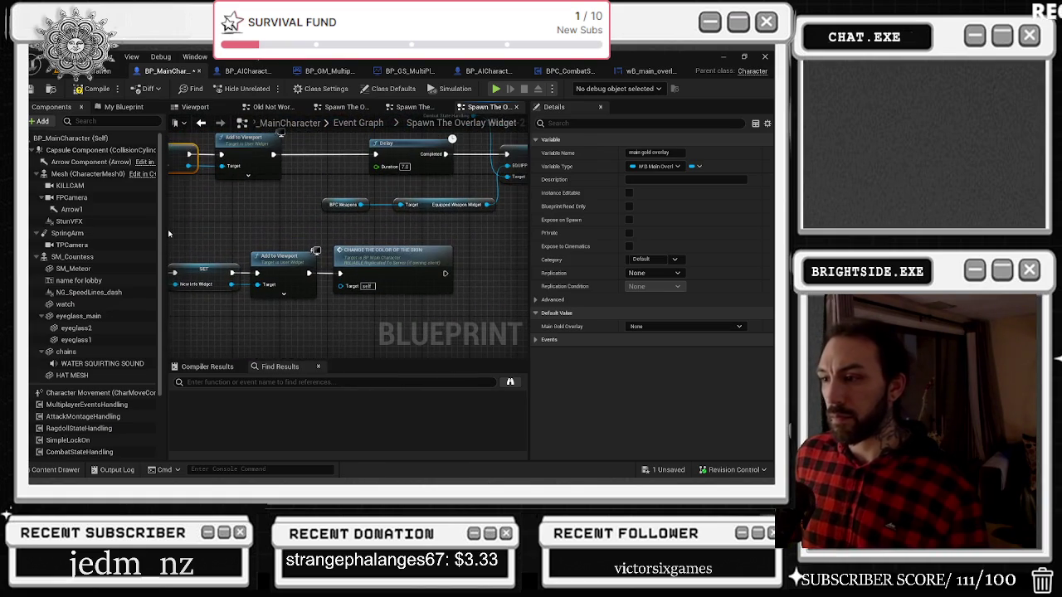
click(653, 72)
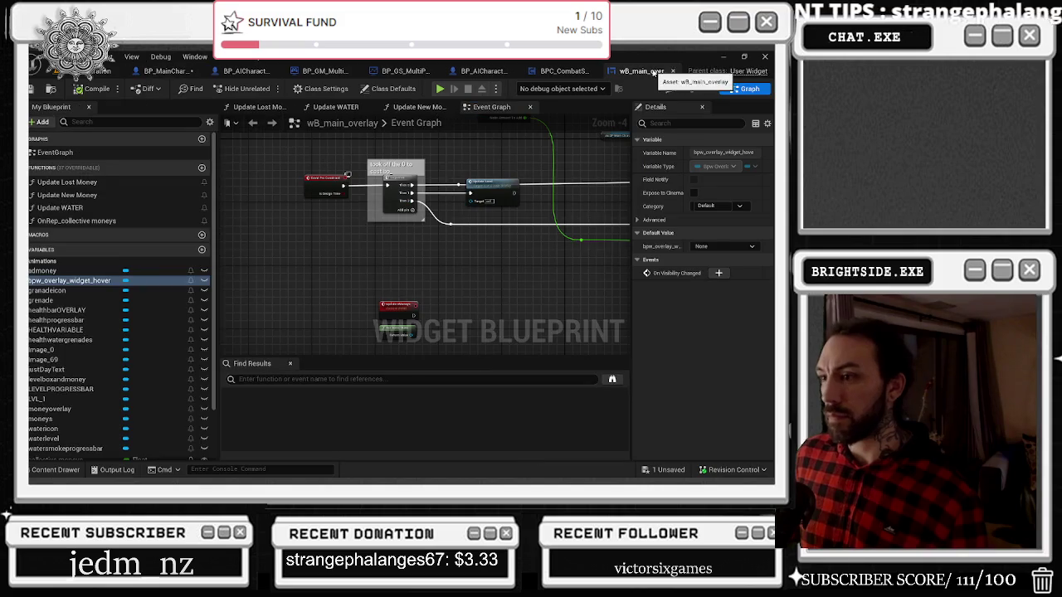
drag(471, 224, 332, 143)
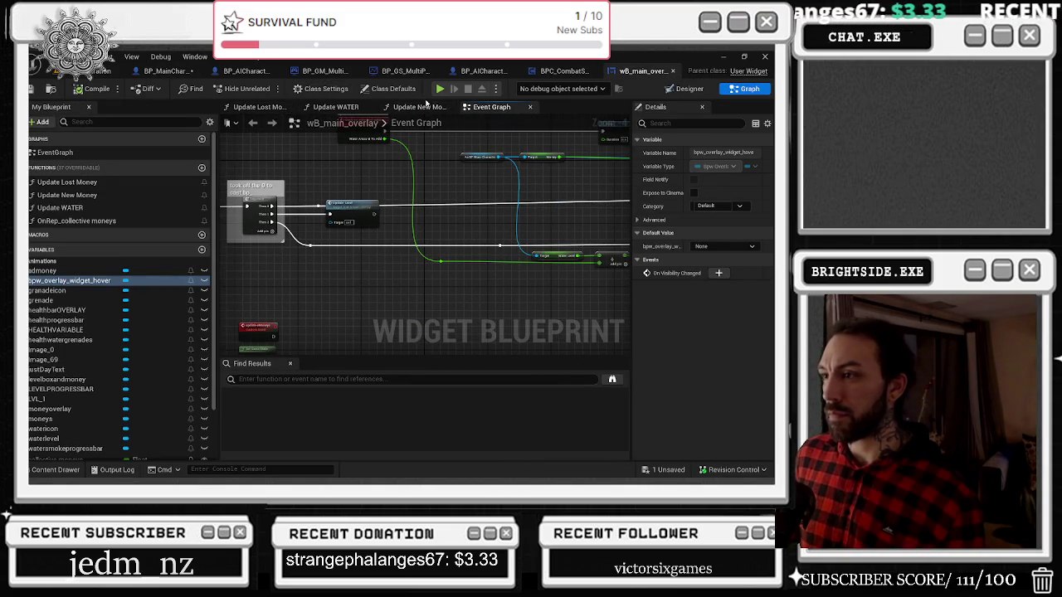
Back in the Designer, open bpw_overlay_widget_hover for editing from the Details panel
click(689, 88)
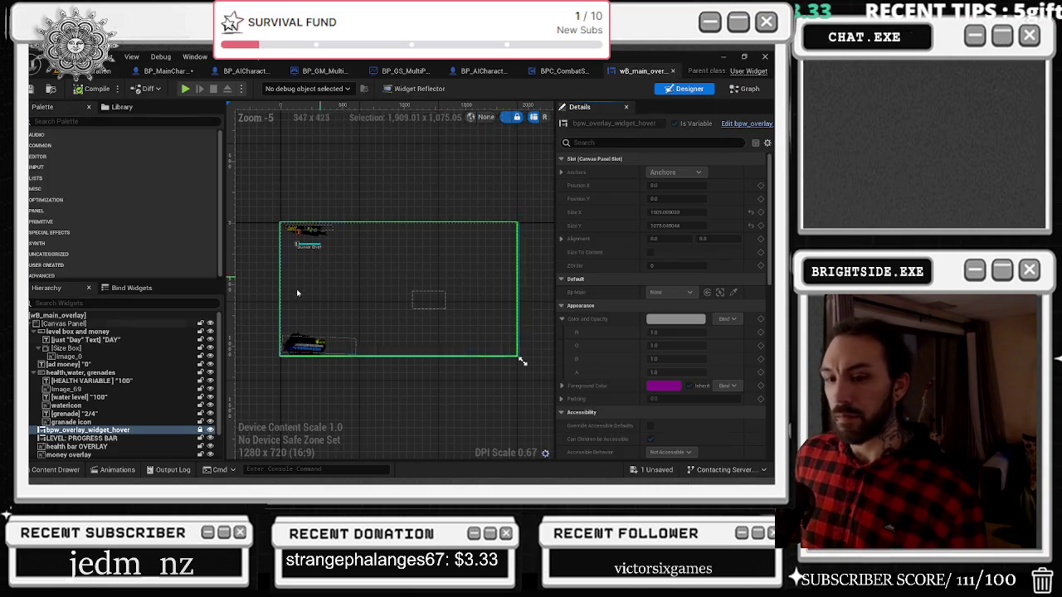
scroll(176, 425, up, 2)
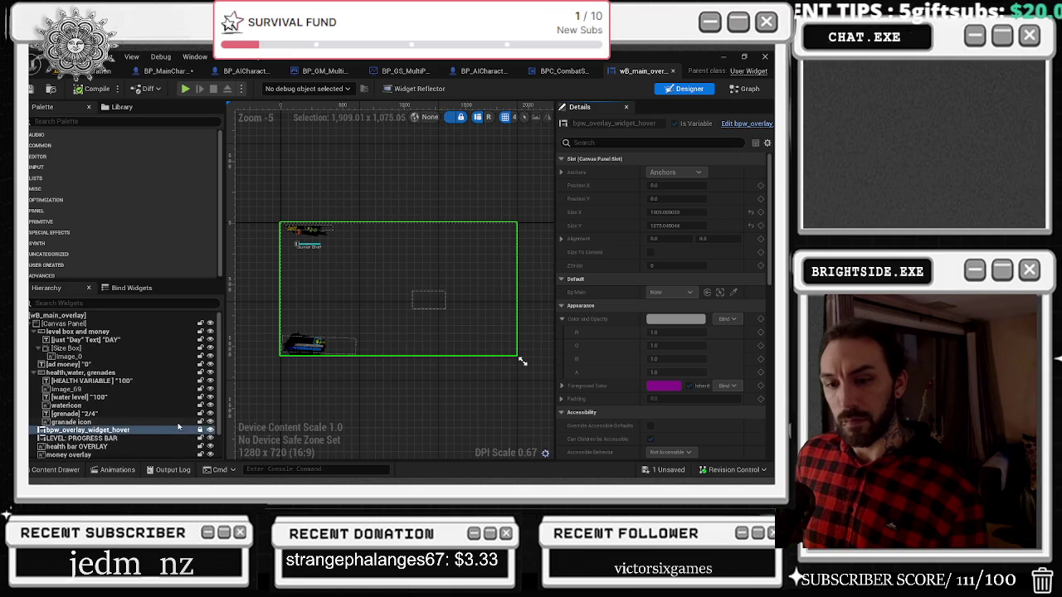
scroll(180, 424, down, 2)
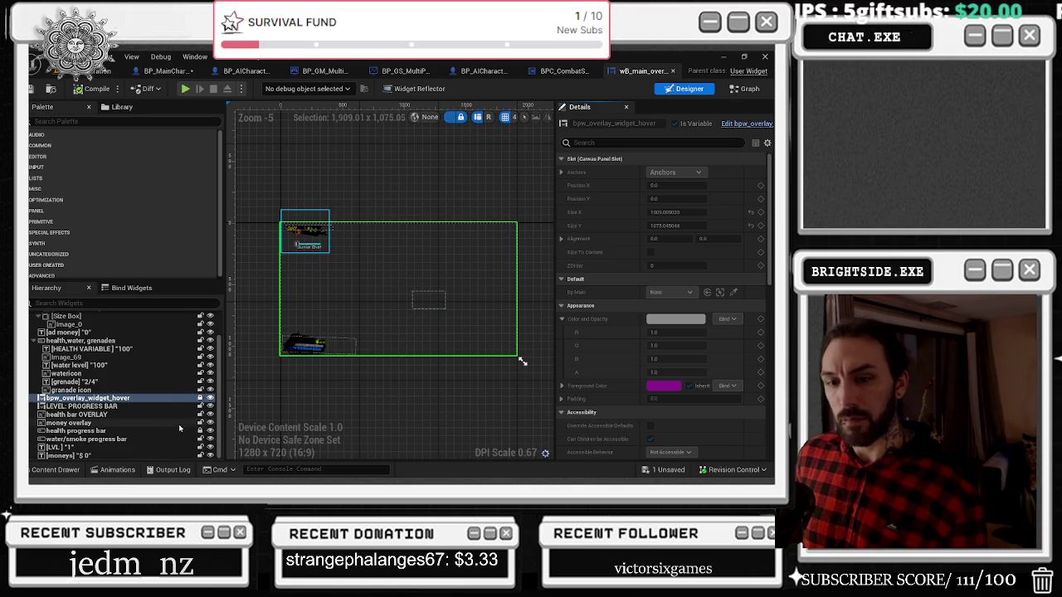
click(765, 124)
scroll(498, 287, up, 2)
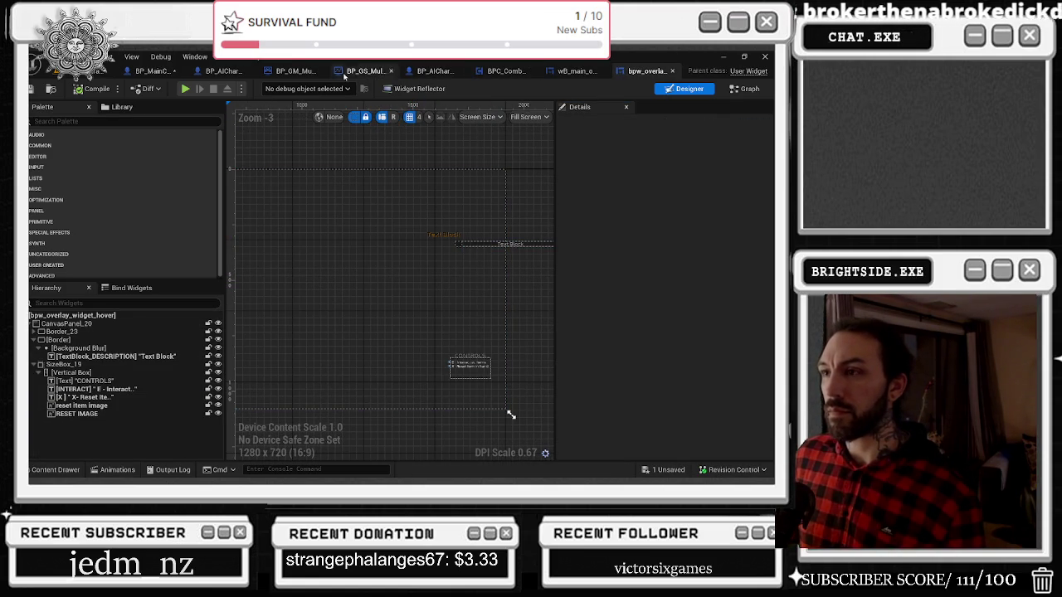
Locate and open the hover widget asset, then view wB_main_overlay's event graph
click(153, 70)
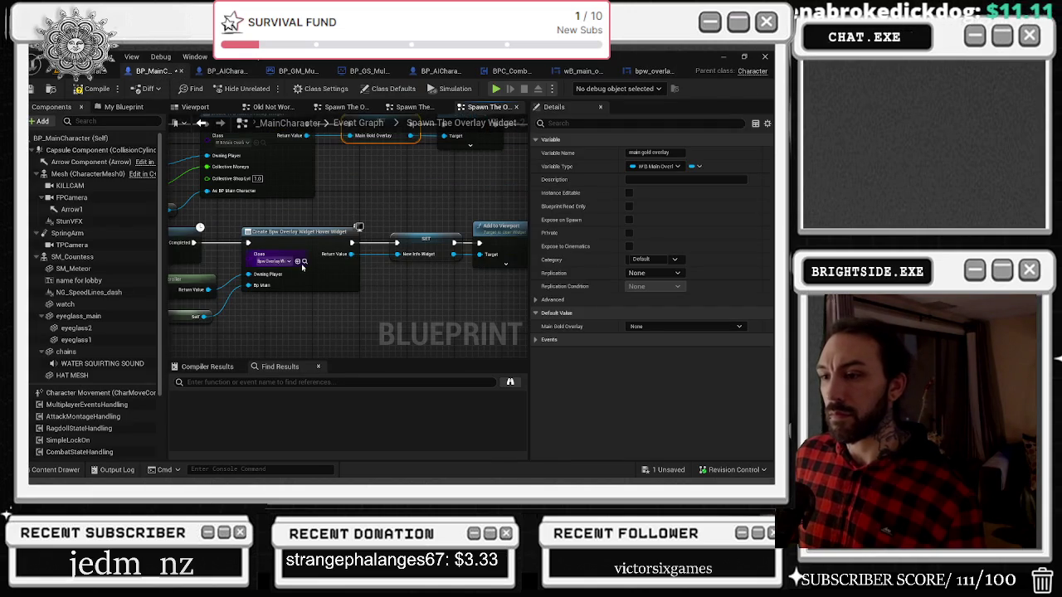
click(304, 263)
double_click(631, 389)
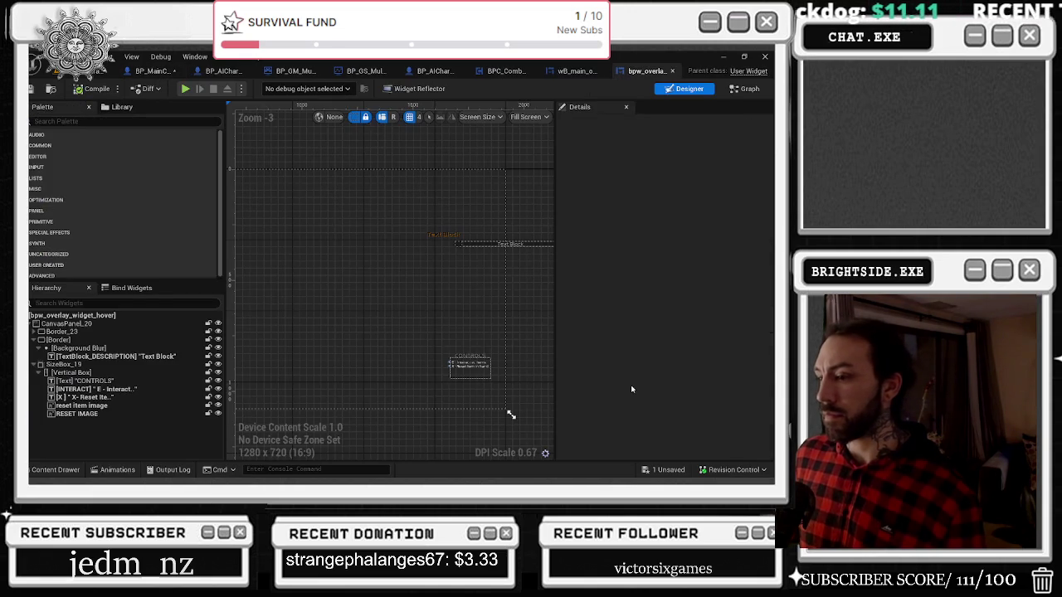
scroll(534, 365, down, 3)
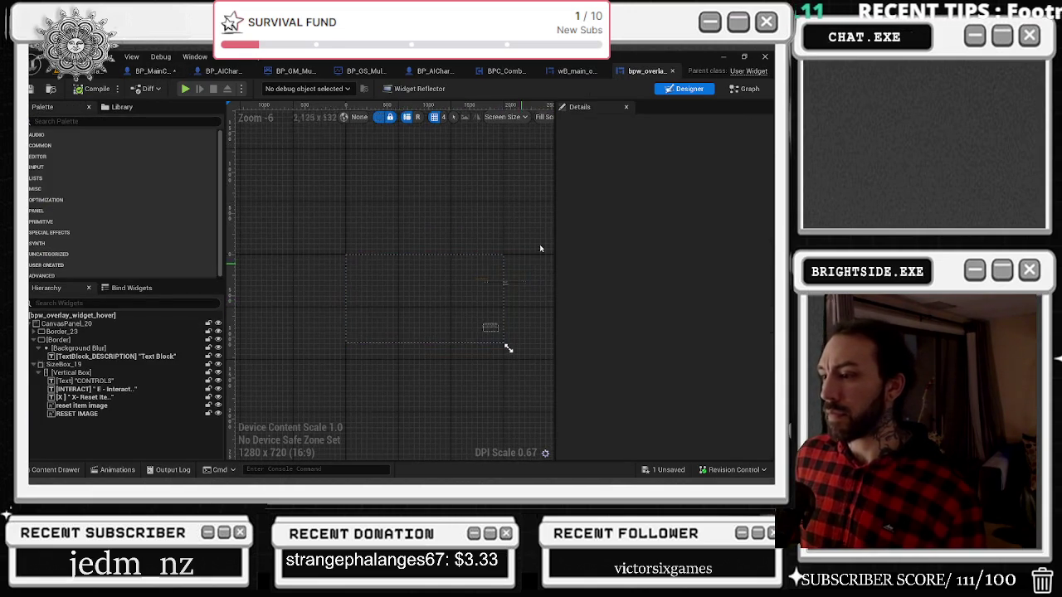
click(576, 71)
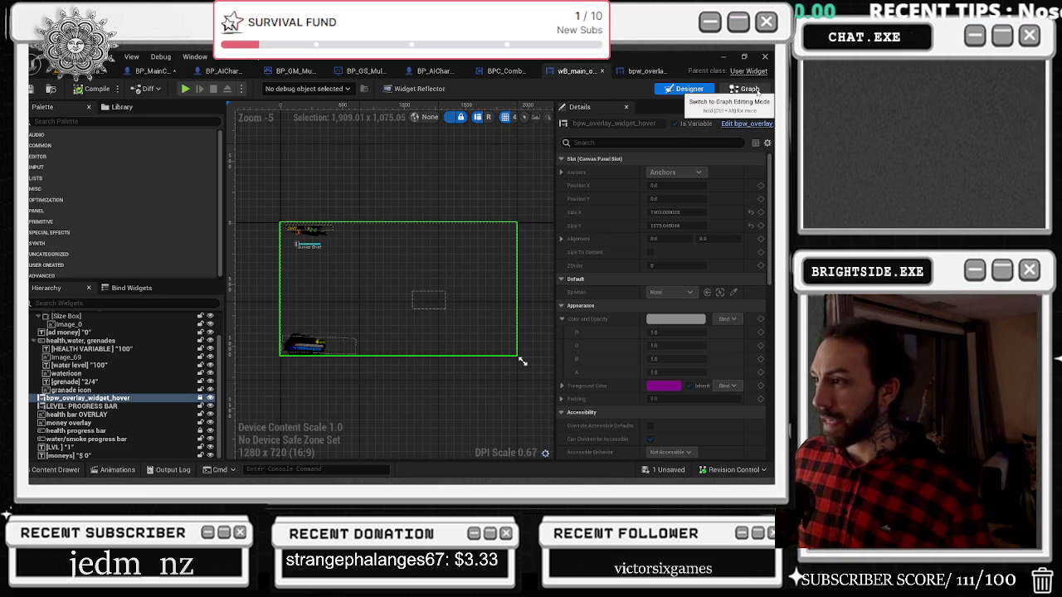
click(751, 89)
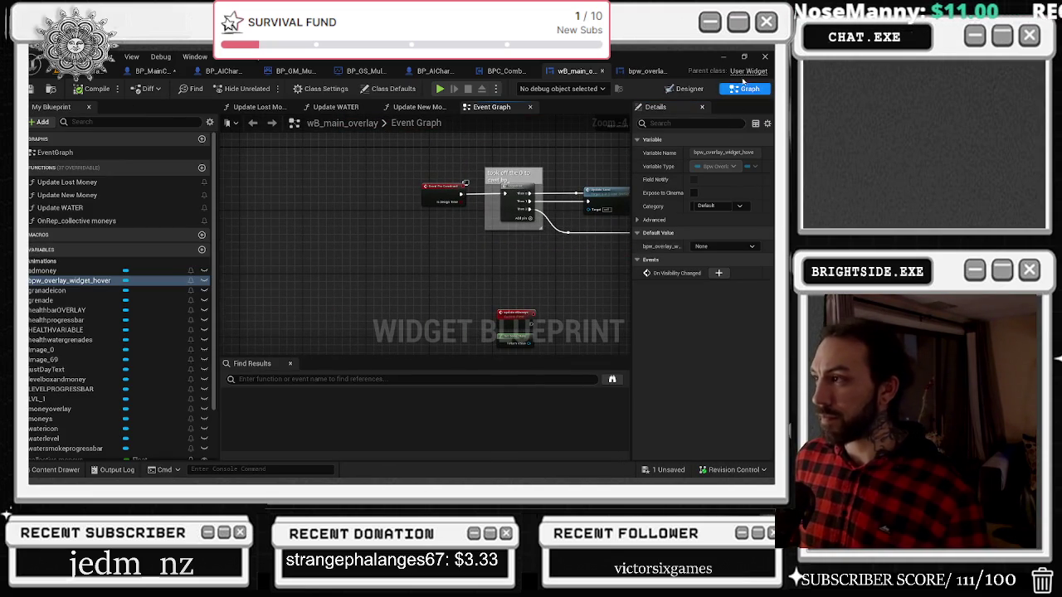
Review the hover widget's graph logic, Event Graph and On Paint graph, then return to wB_main_overlay
click(664, 74)
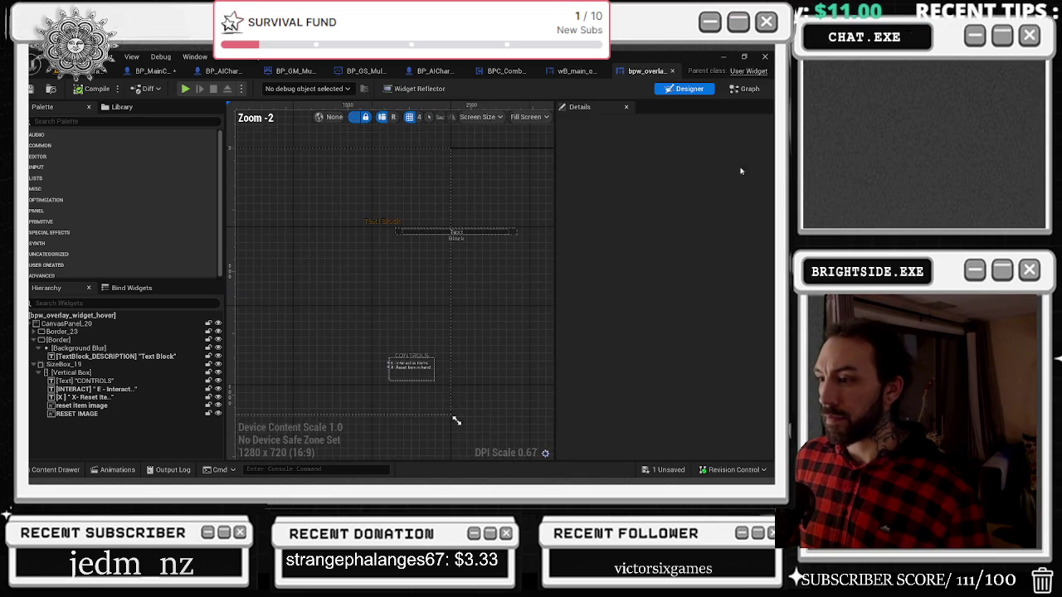
click(744, 88)
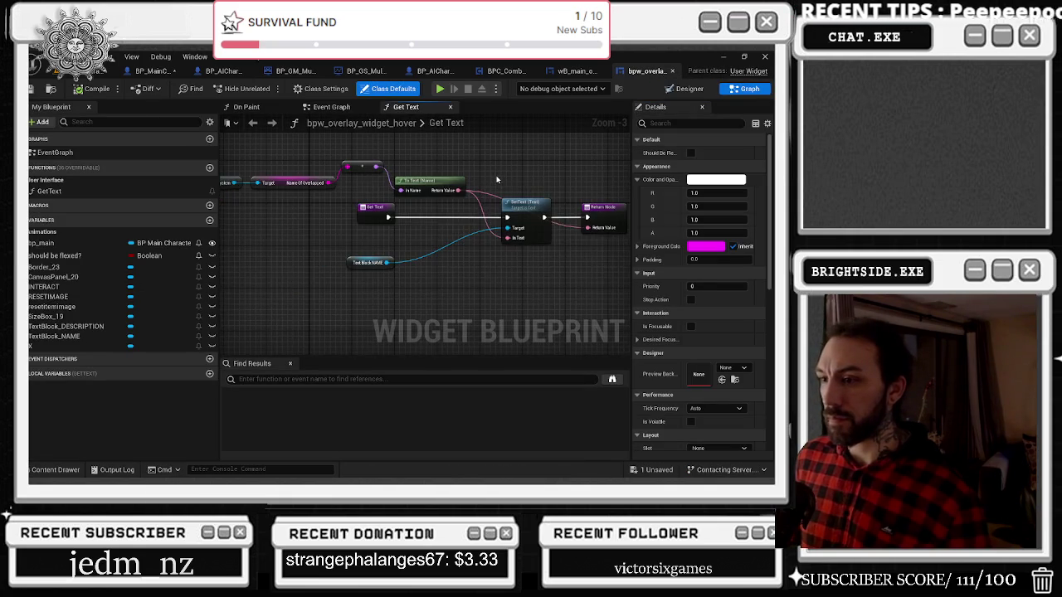
click(351, 108)
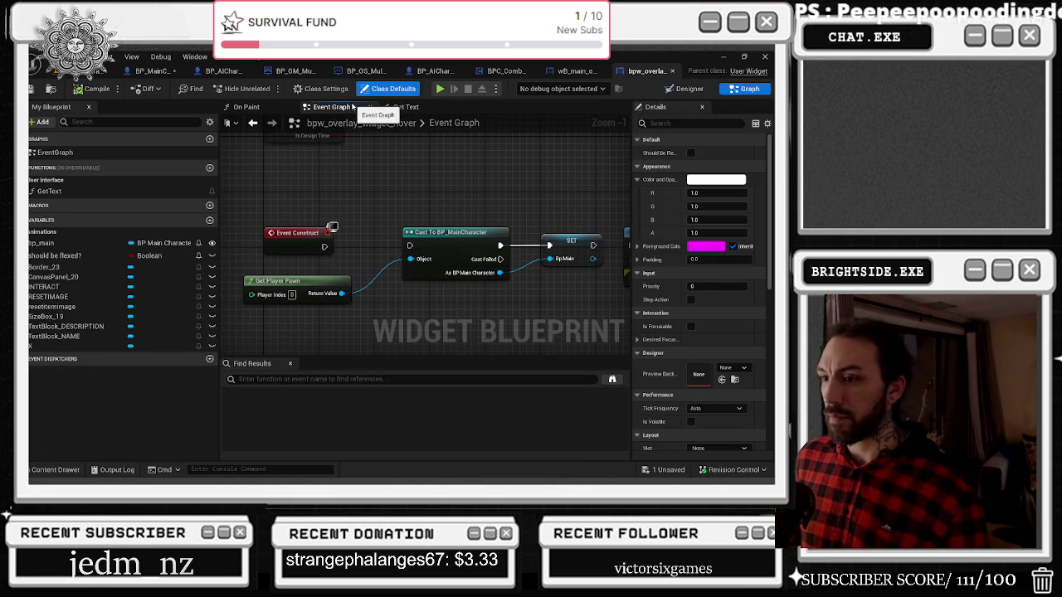
scroll(298, 151, down, 3)
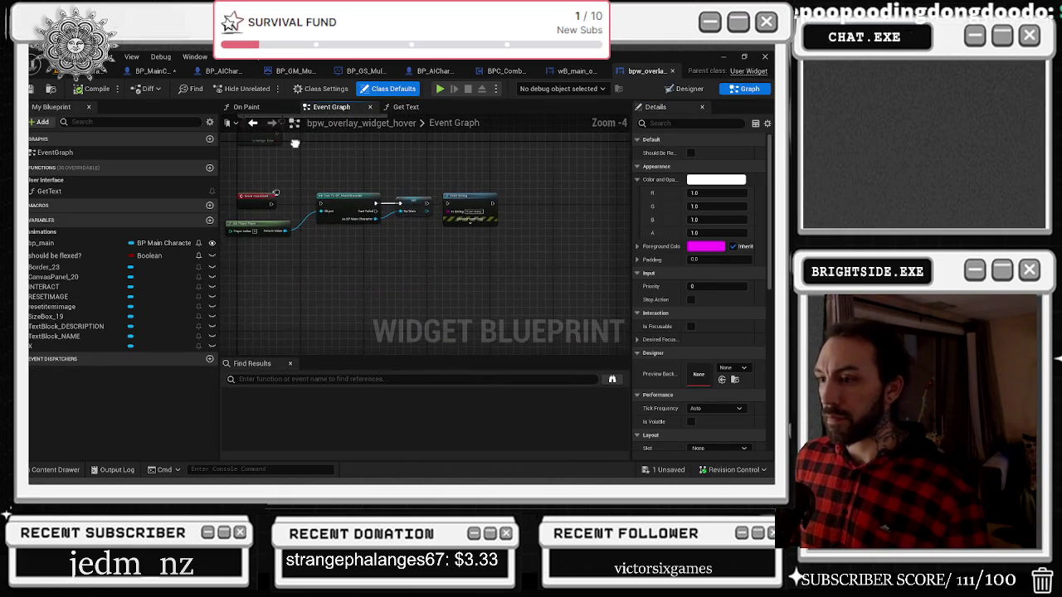
click(262, 106)
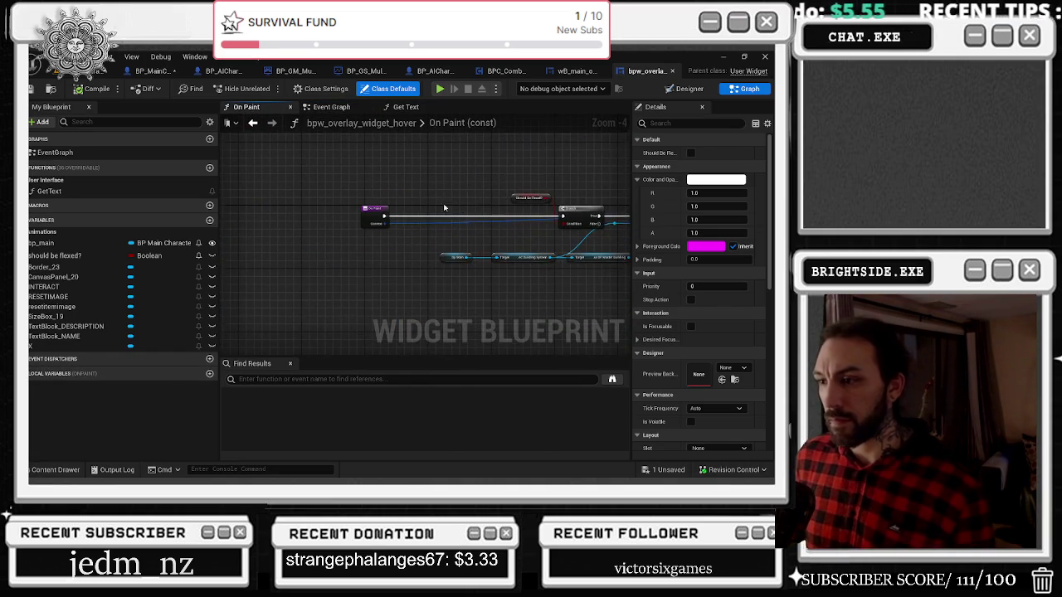
drag(449, 209, 232, 220)
key(Home)
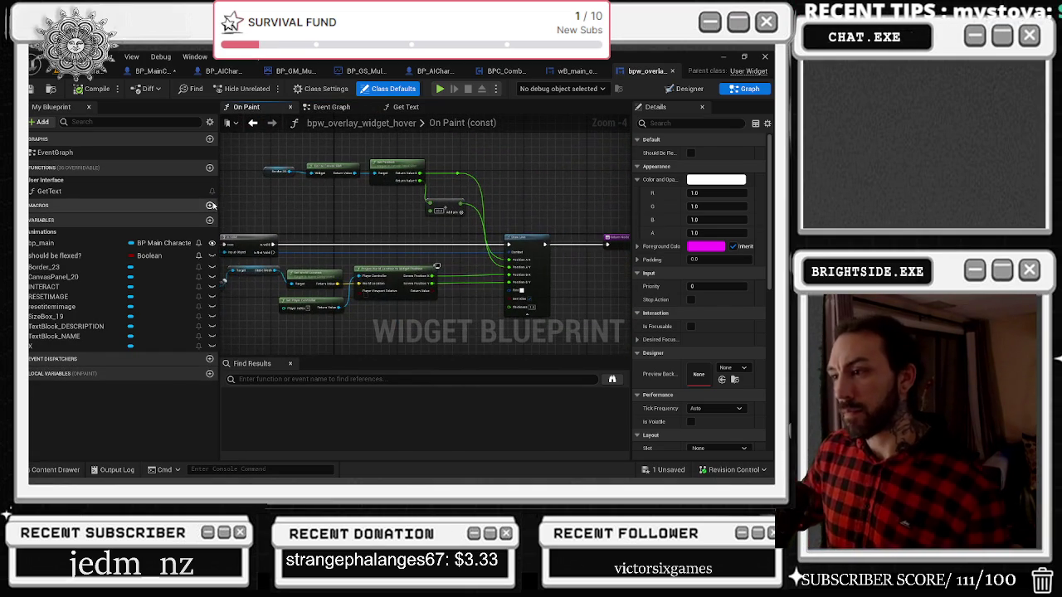
click(576, 70)
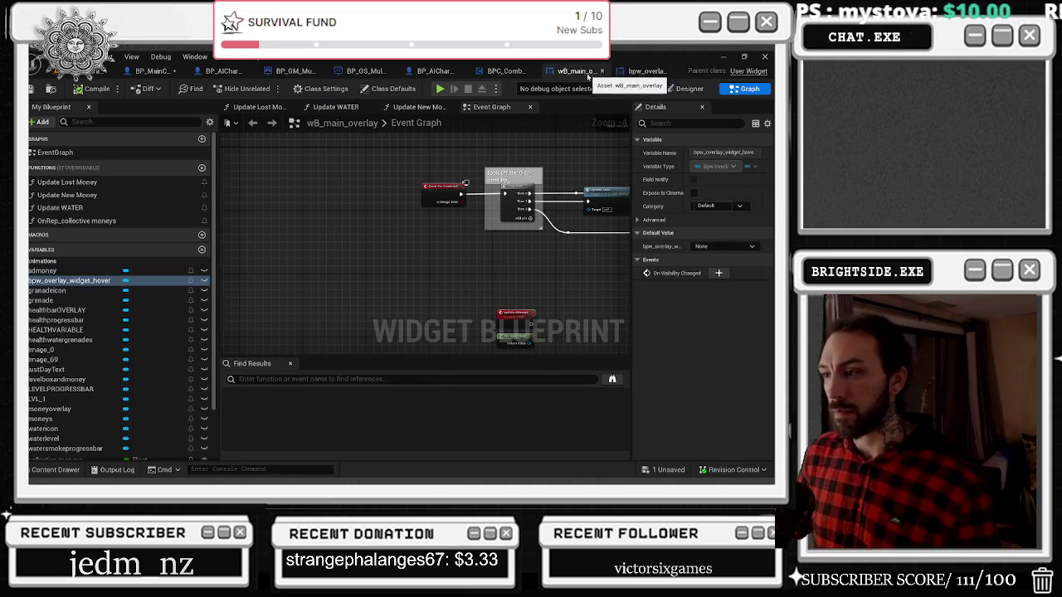
Survey the money, update Level, Delay/SetText and Set Timer by Event node groups in the event graph
mouse_move(523, 139)
mouse_down()
mouse_move(507, 169)
mouse_move(367, 303)
mouse_up()
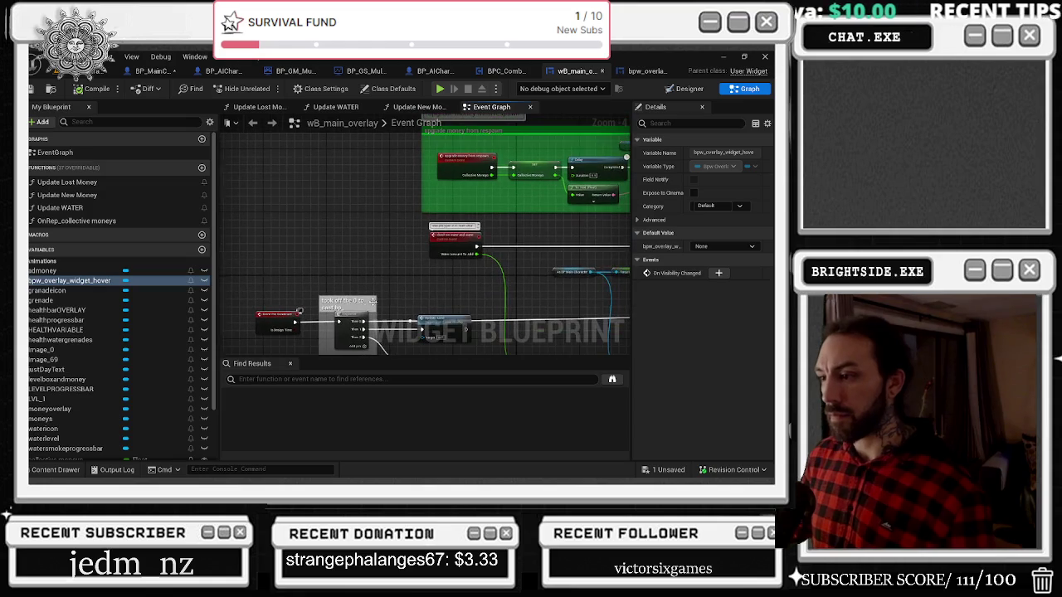
drag(553, 270, 448, 252)
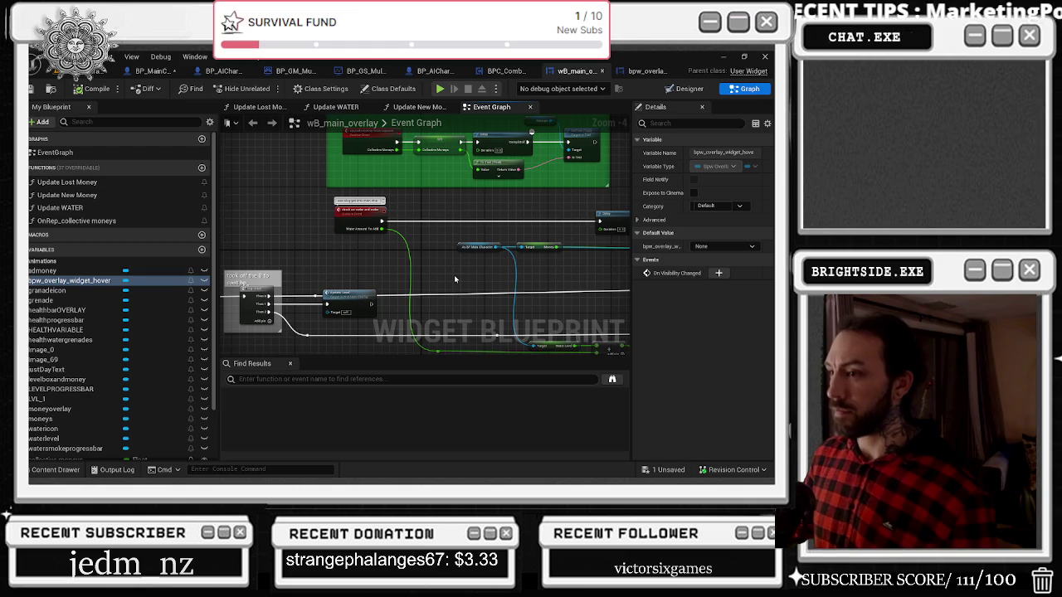
mouse_move(454, 279)
mouse_down()
mouse_move(581, 235)
mouse_move(483, 211)
mouse_move(456, 228)
mouse_up()
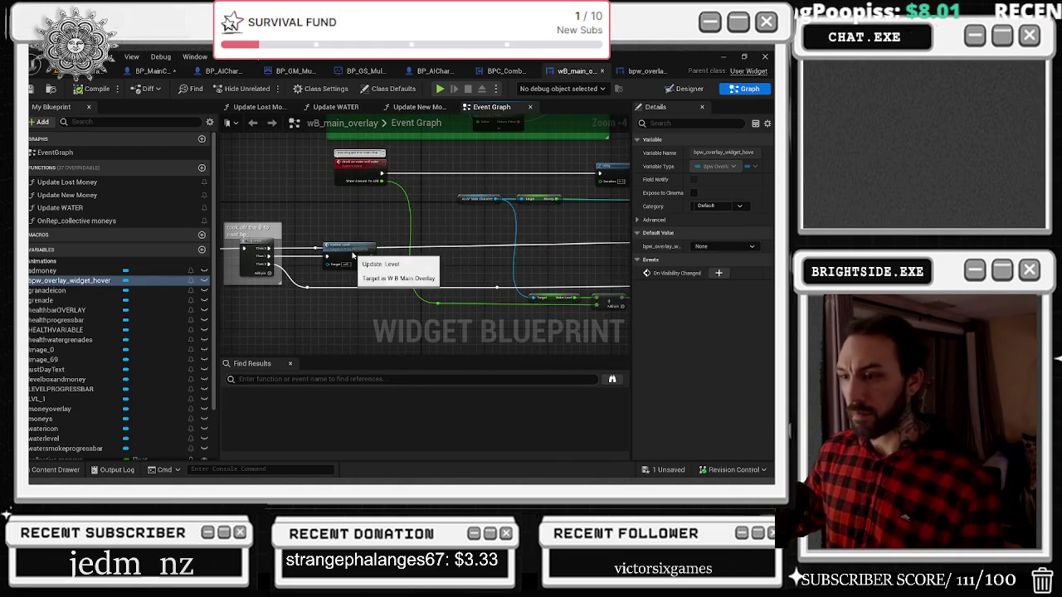
double_click(353, 255)
scroll(436, 299, up, 3)
drag(547, 274, 401, 262)
mouse_move(460, 183)
mouse_down()
mouse_move(402, 166)
mouse_move(403, 181)
mouse_move(370, 171)
mouse_move(249, 191)
mouse_move(382, 191)
mouse_move(364, 199)
mouse_move(249, 156)
mouse_move(68, 190)
mouse_up()
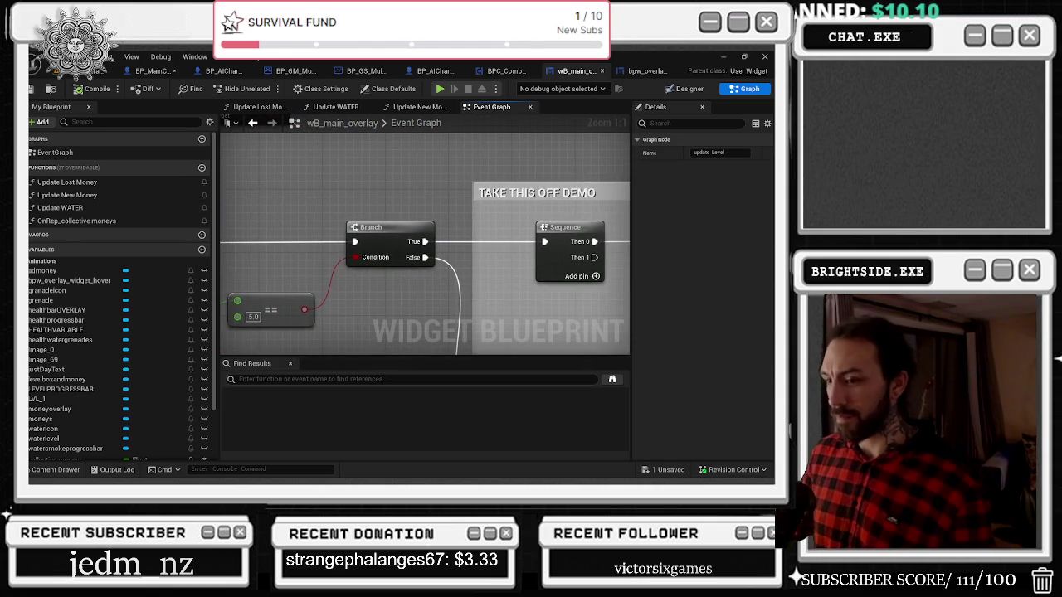
scroll(246, 195, down, 3)
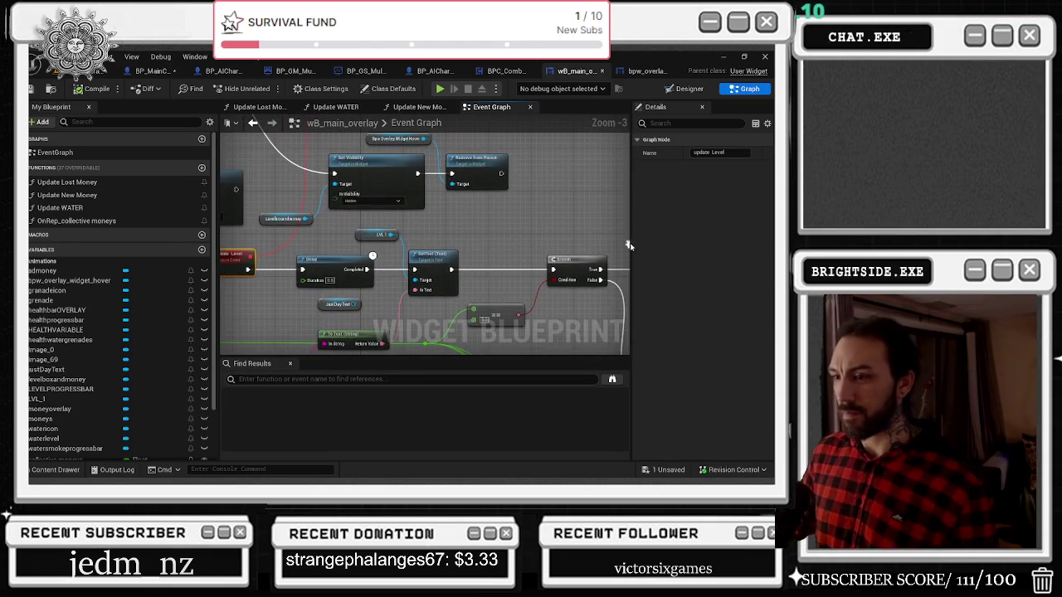
drag(564, 213, 581, 268)
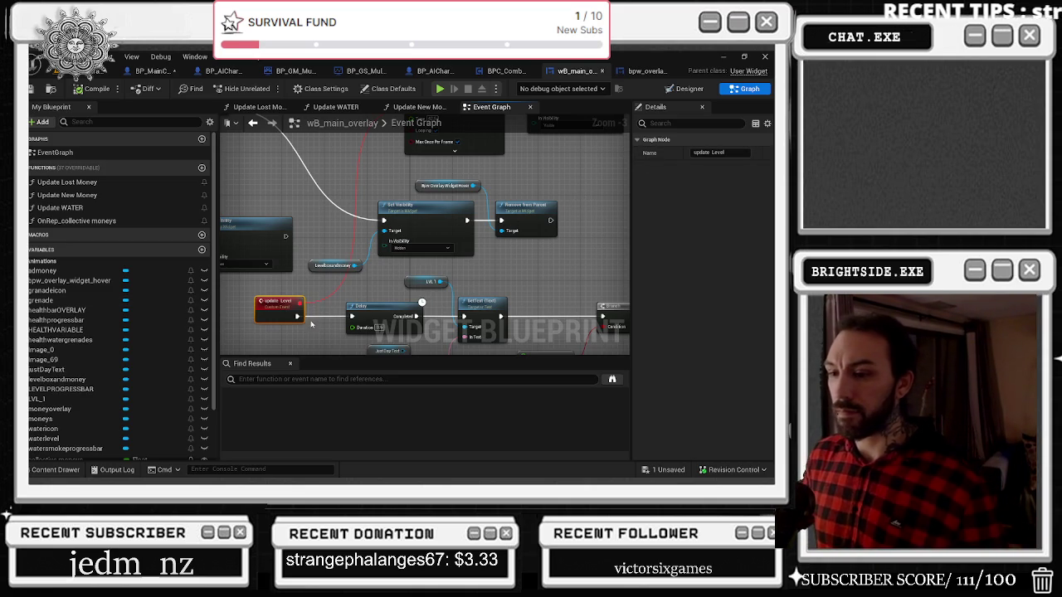
drag(274, 283, 345, 348)
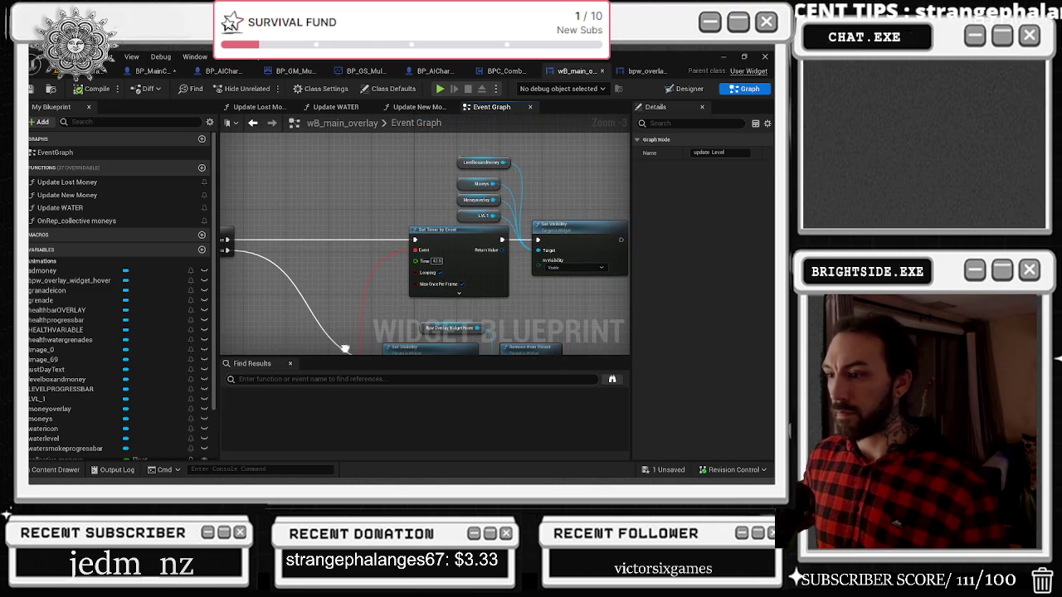
mouse_move(345, 348)
mouse_down()
mouse_move(354, 364)
mouse_move(370, 346)
mouse_up()
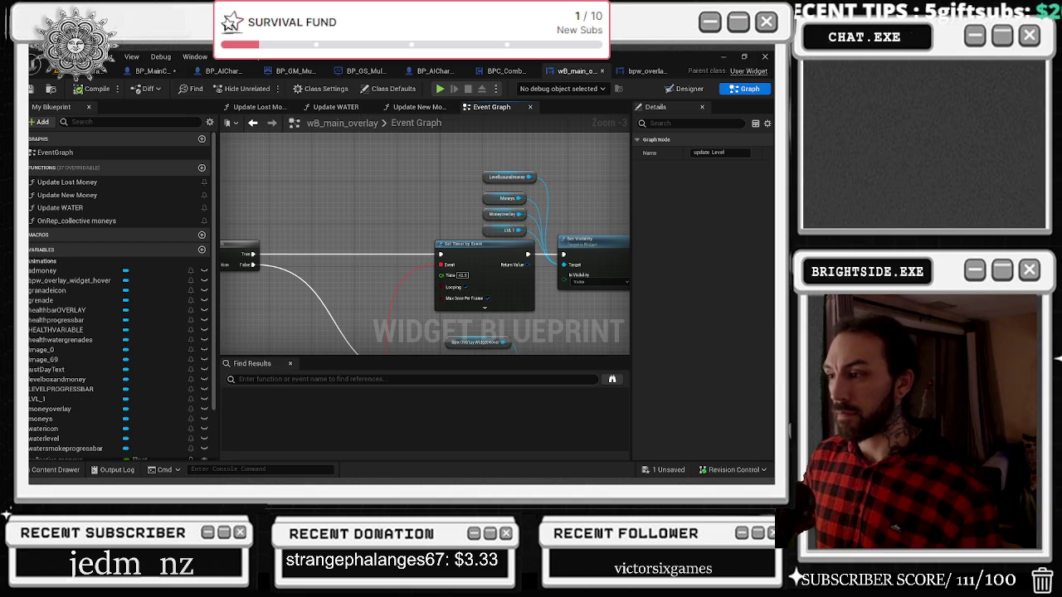
mouse_move(370, 347)
mouse_down()
mouse_move(249, 342)
mouse_move(286, 414)
mouse_move(190, 346)
mouse_move(206, 338)
mouse_move(17, 346)
mouse_up()
key(Home)
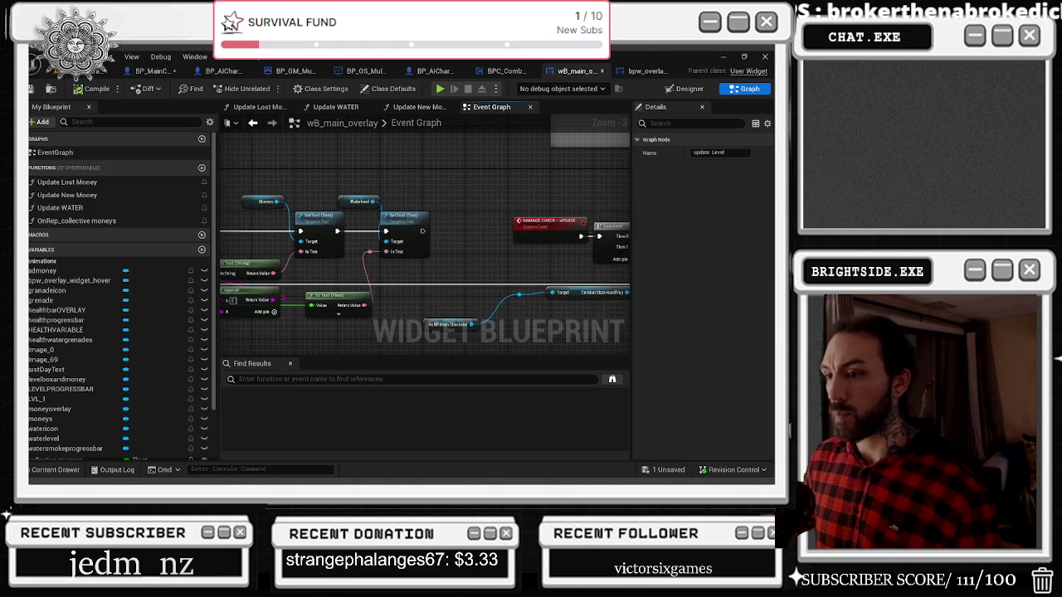
Look over the DAMAGE CHECK event and the upgrade-money-from-respawn and change-icon-to-fire comment groups
mouse_move(580, 332)
mouse_down()
mouse_move(328, 250)
mouse_move(286, 257)
mouse_move(348, 176)
mouse_move(58, 201)
mouse_move(58, 274)
mouse_up()
scroll(444, 197, down, 2)
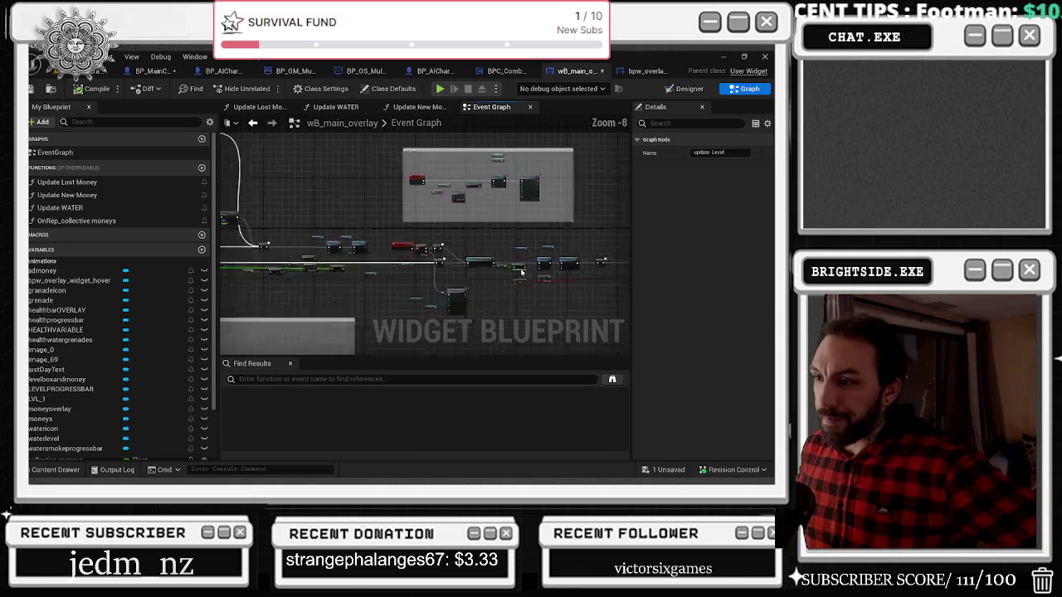
scroll(443, 197, up, 1)
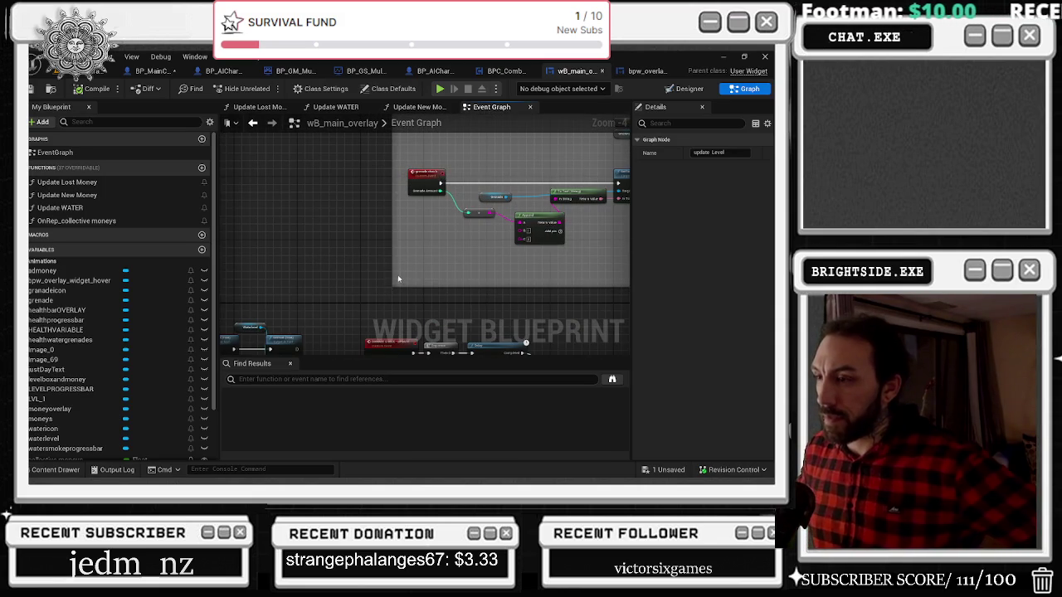
mouse_move(433, 247)
mouse_down()
mouse_move(244, 304)
mouse_move(244, 323)
mouse_move(629, 249)
mouse_up()
mouse_move(480, 248)
mouse_down()
mouse_move(629, 241)
mouse_move(485, 207)
mouse_move(477, 196)
mouse_move(553, 150)
mouse_move(306, 197)
mouse_up()
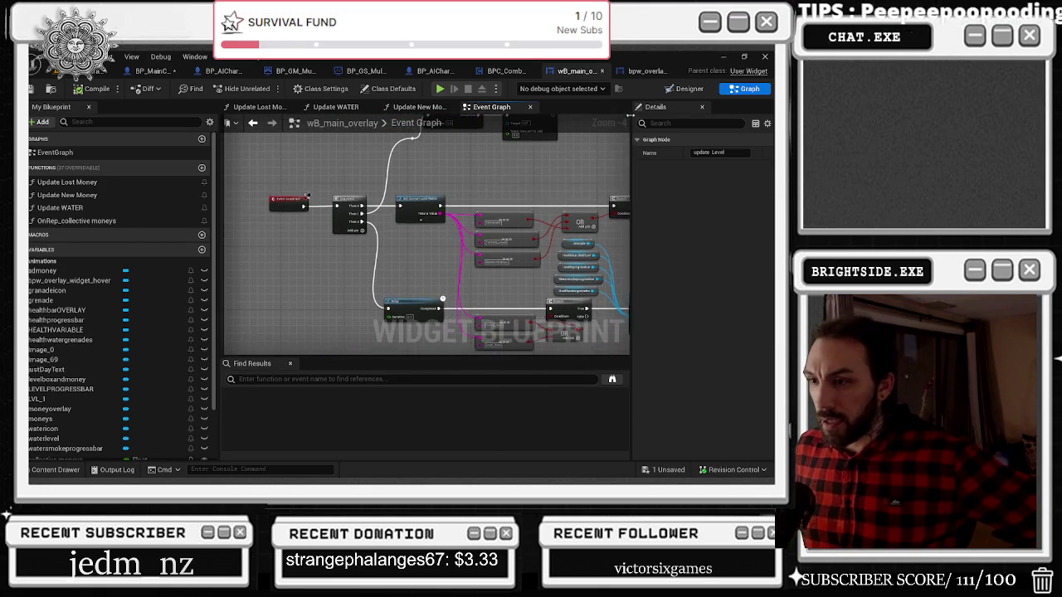
scroll(554, 230, down, 4)
drag(407, 207, 402, 192)
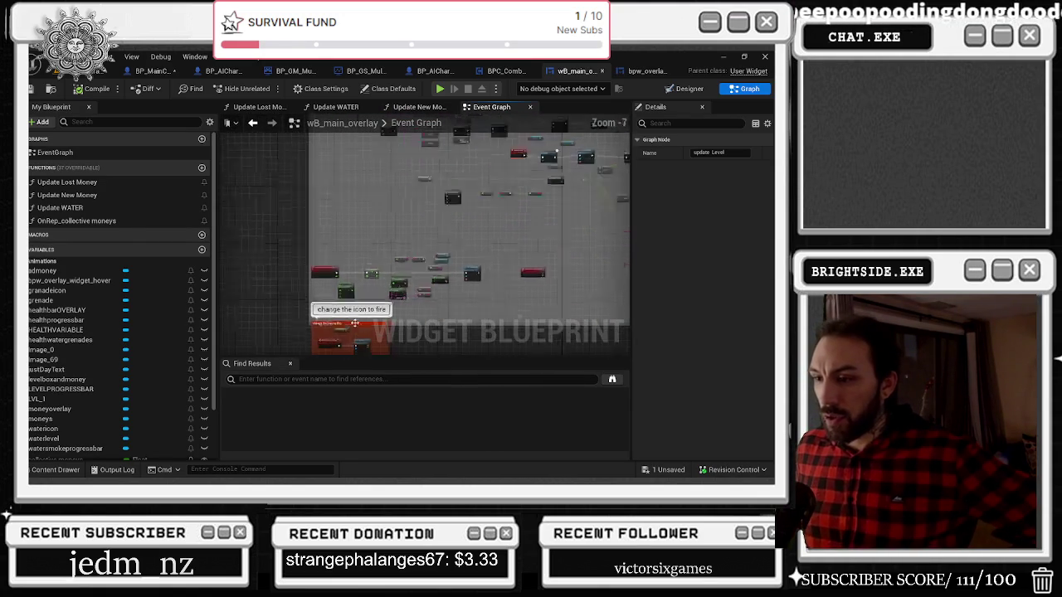
scroll(297, 265, up, 4)
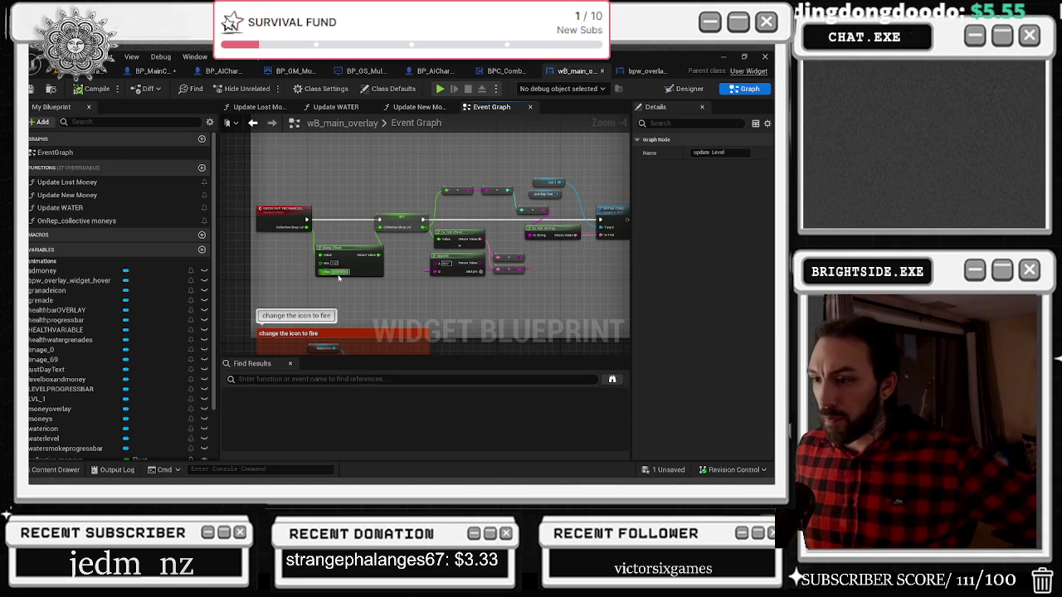
mouse_move(380, 298)
mouse_down()
mouse_move(237, 290)
mouse_move(458, 186)
mouse_move(440, 175)
mouse_move(406, 112)
mouse_move(249, 50)
mouse_up()
scroll(234, 282, up, 3)
drag(348, 215, 406, 307)
scroll(407, 308, down, 6)
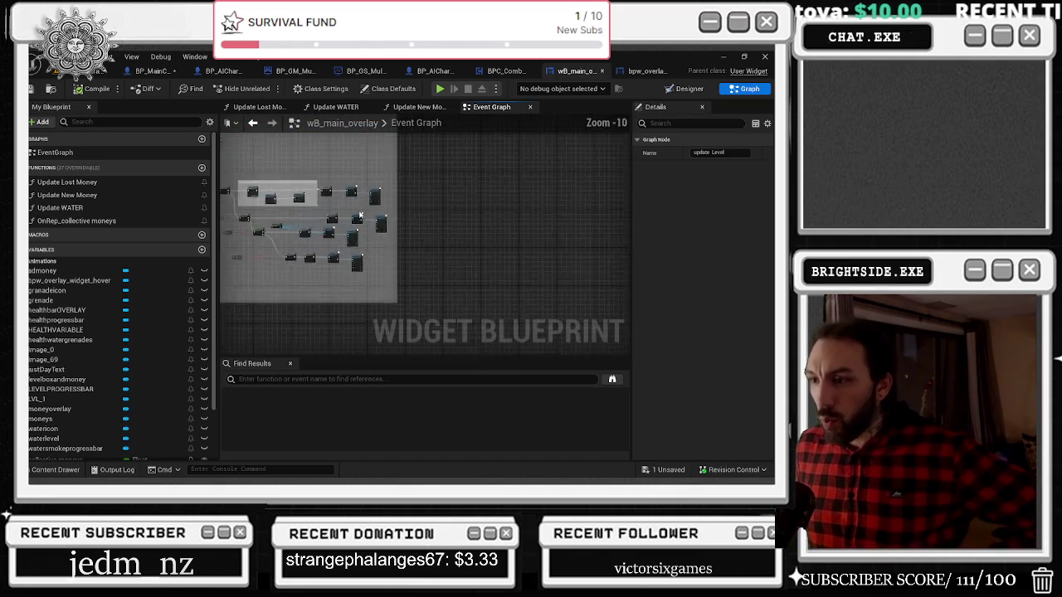
scroll(355, 214, down, 2)
mouse_move(355, 213)
mouse_down()
mouse_move(467, 351)
mouse_move(385, 328)
mouse_up()
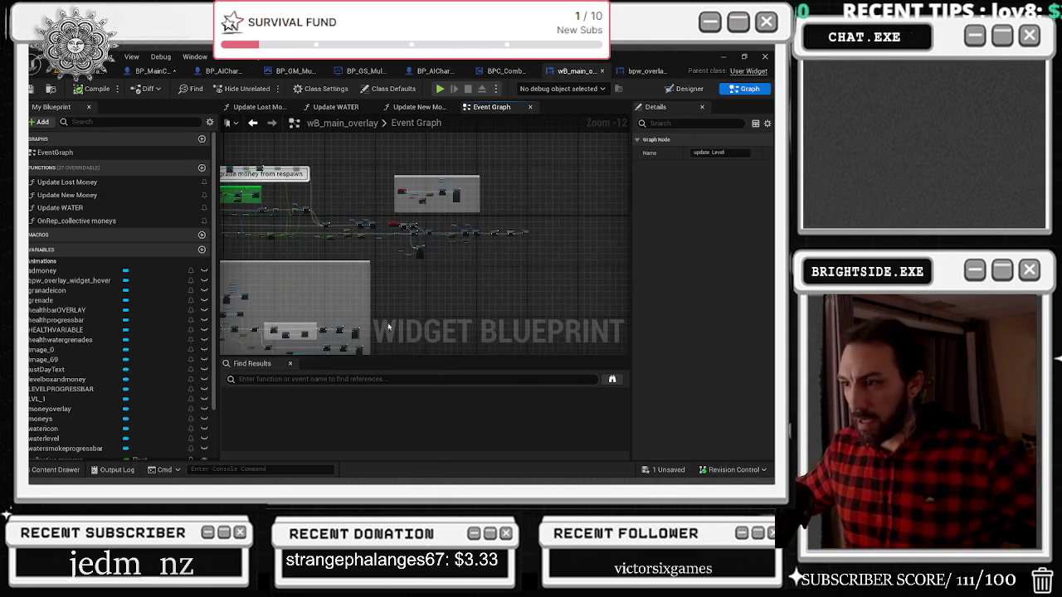
scroll(386, 328, up, 3)
scroll(326, 284, up, 4)
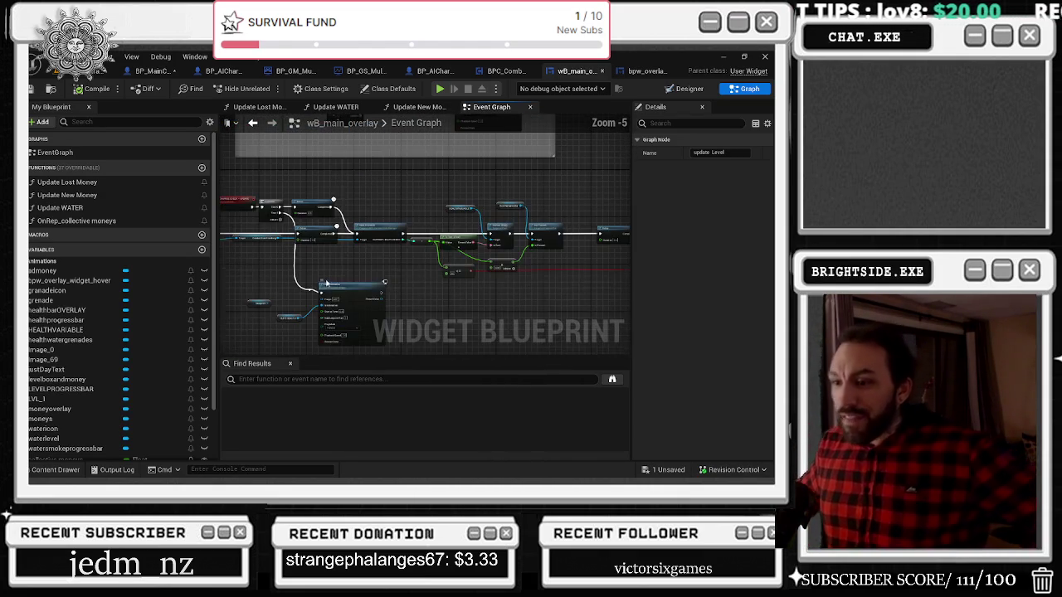
scroll(421, 258, up, 2)
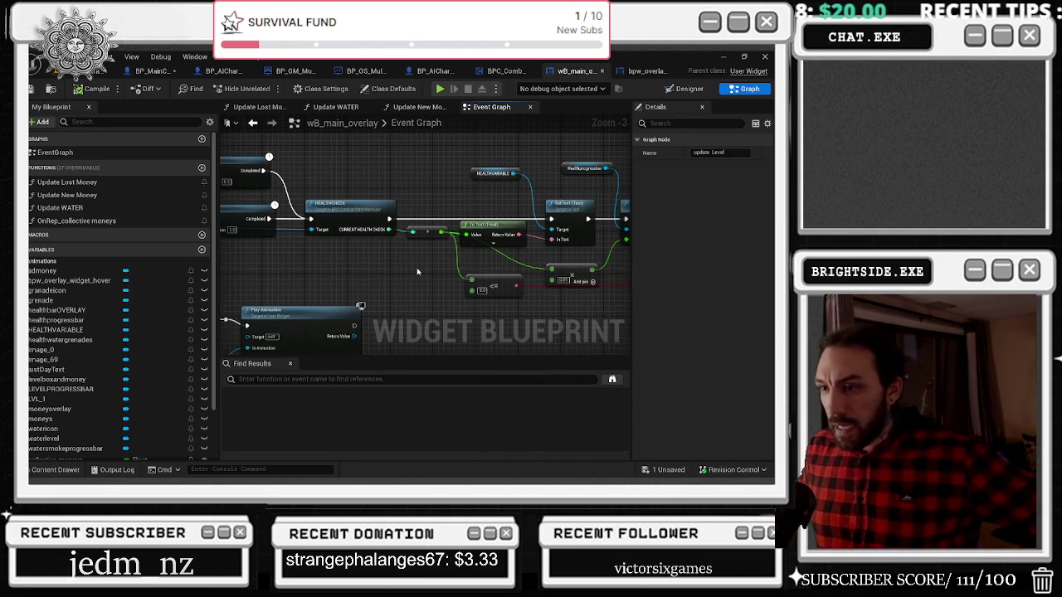
Move the AsBPMainCharacter cast and CombatStateHandling nodes down and save wB_main_overlay
mouse_move(390, 277)
mouse_down()
mouse_move(448, 280)
mouse_move(393, 289)
mouse_move(486, 283)
mouse_up()
drag(363, 245, 452, 295)
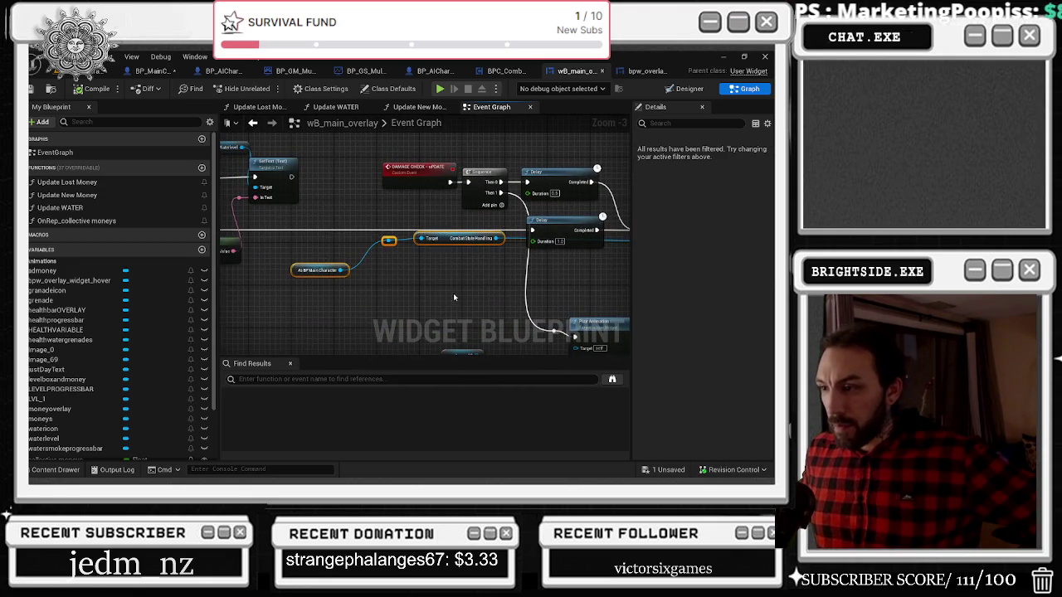
mouse_move(419, 241)
mouse_down()
mouse_move(419, 260)
mouse_move(422, 251)
mouse_up()
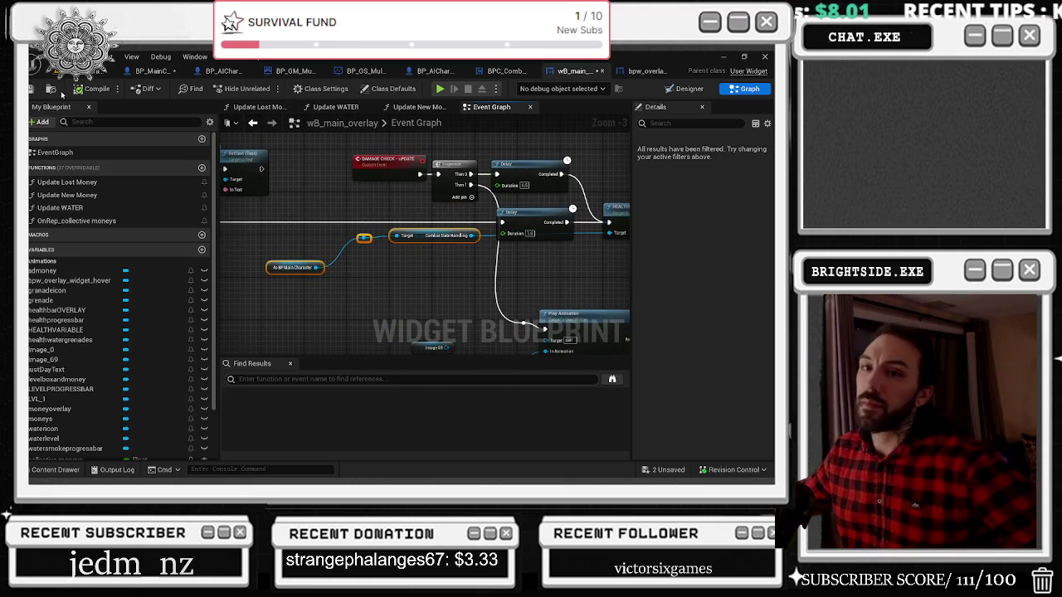
click(32, 89)
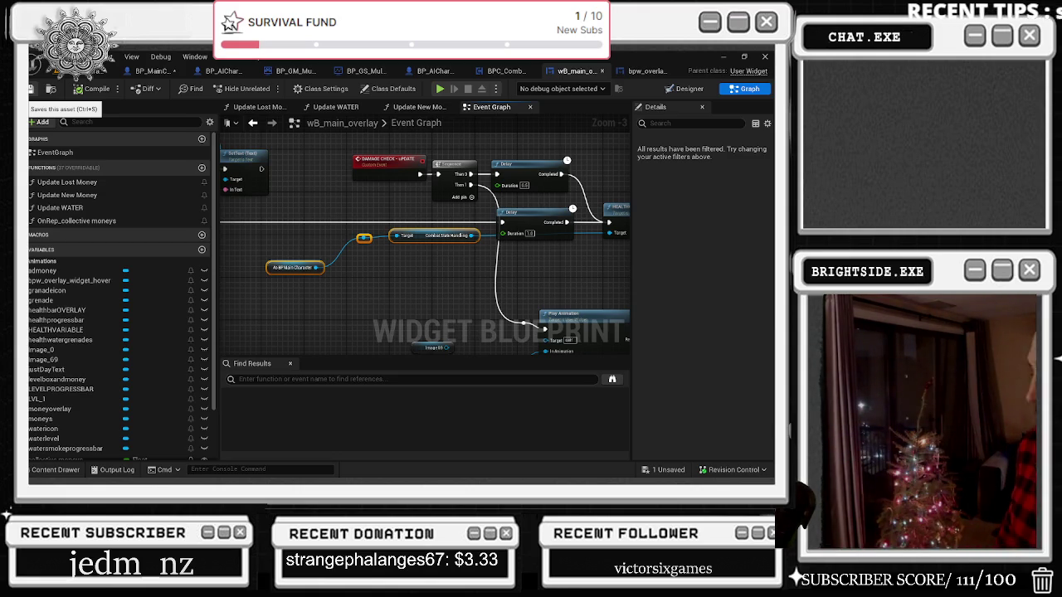
Glance at bpw_overlay_widget_hover, then view wB_main_overlay's Designer and Event Graph
click(635, 70)
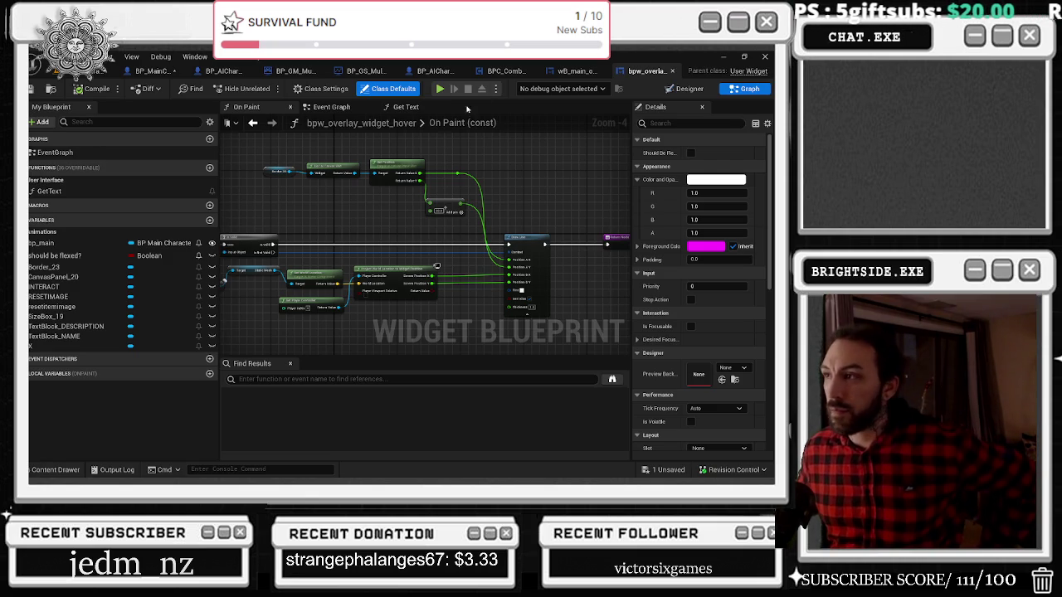
click(576, 73)
click(689, 88)
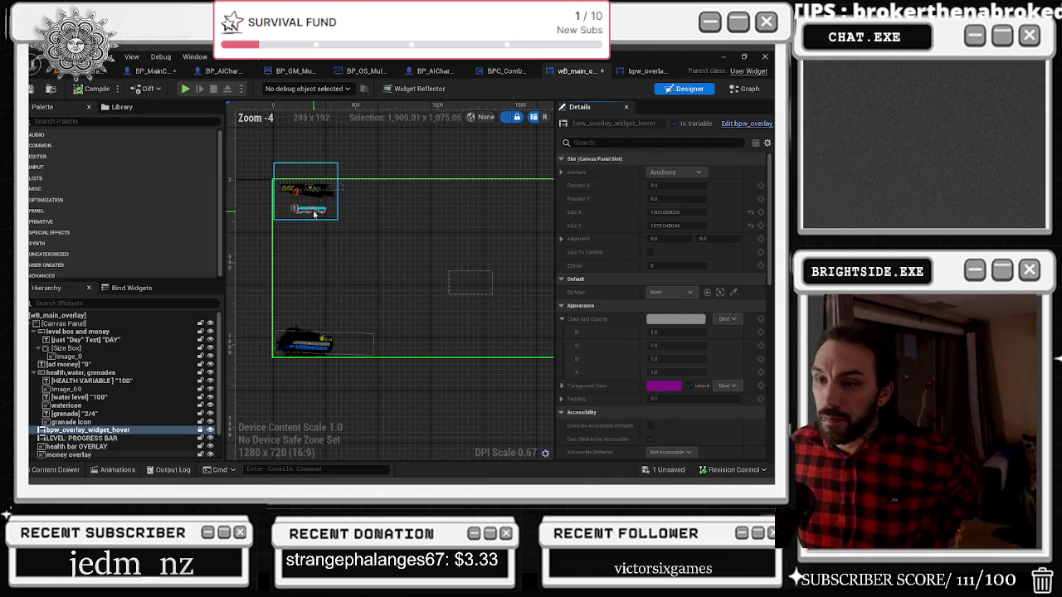
click(749, 89)
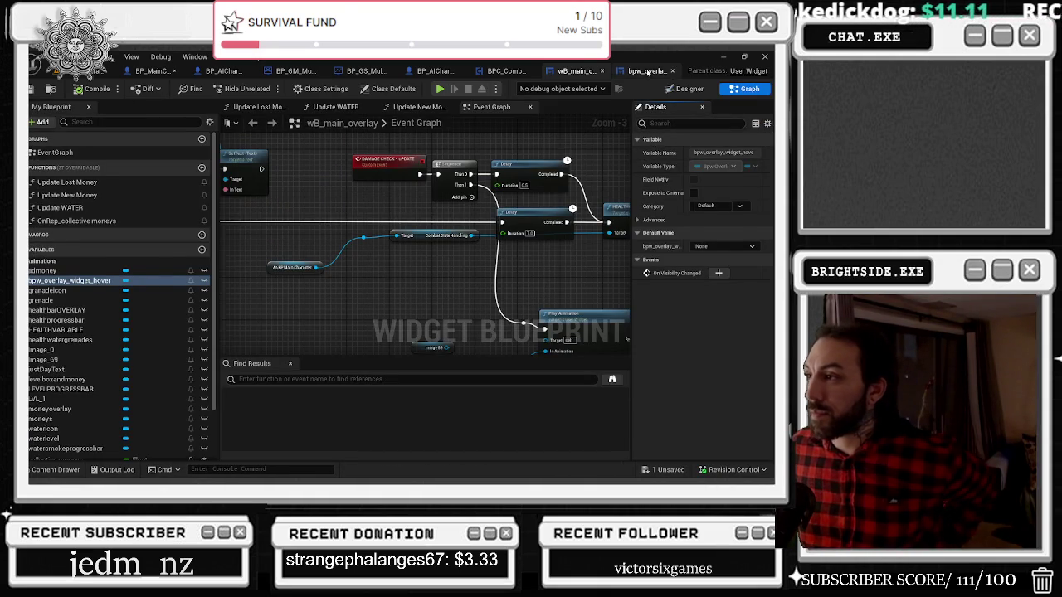
Review the hover widget's Event Graph, Get Text, On Paint and Designer, then return to the level
click(645, 70)
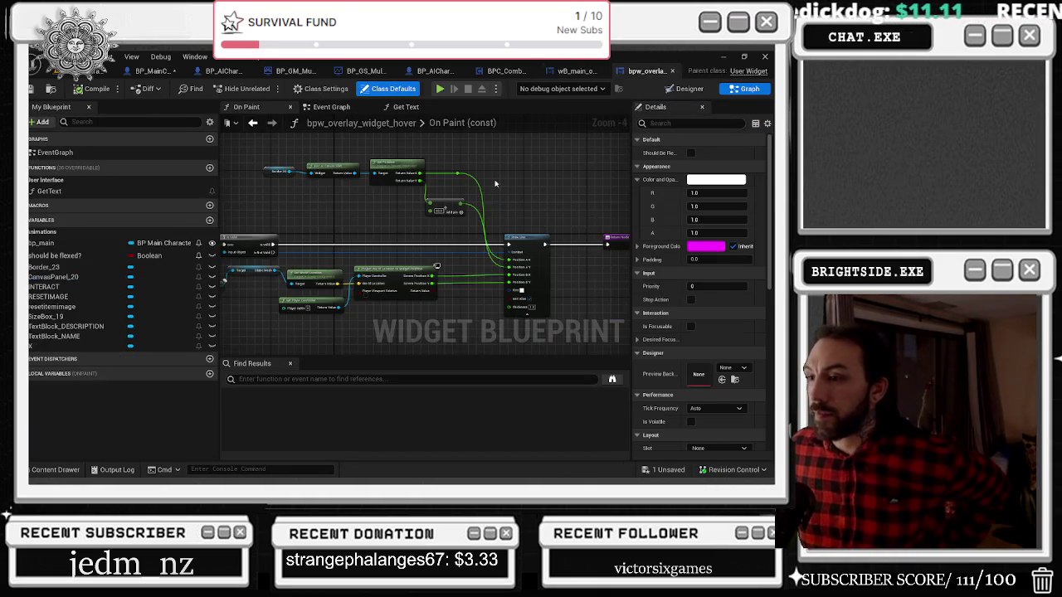
click(348, 108)
scroll(277, 214, down, 2)
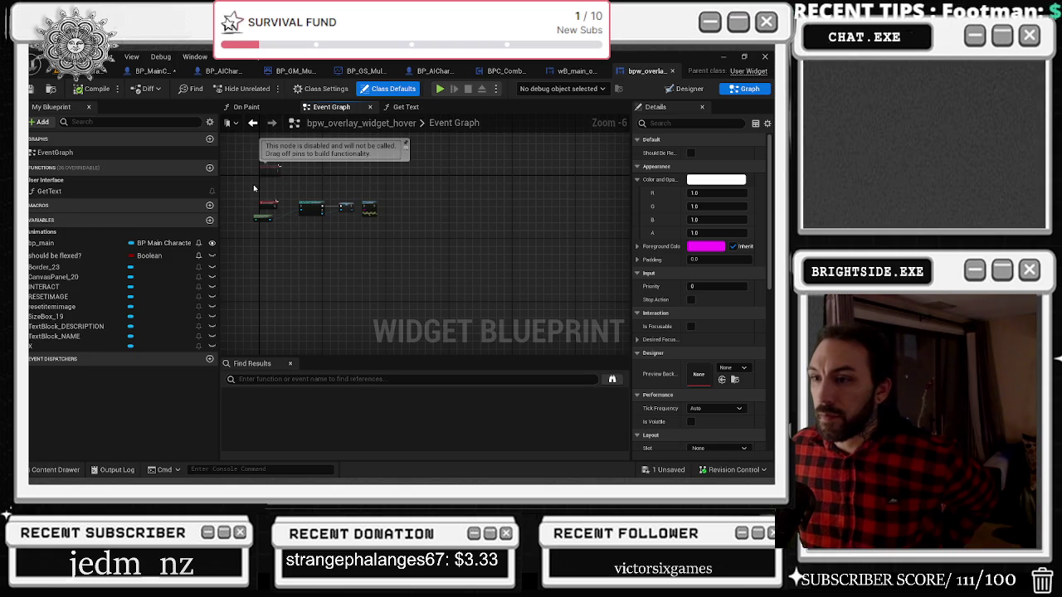
click(253, 189)
click(406, 107)
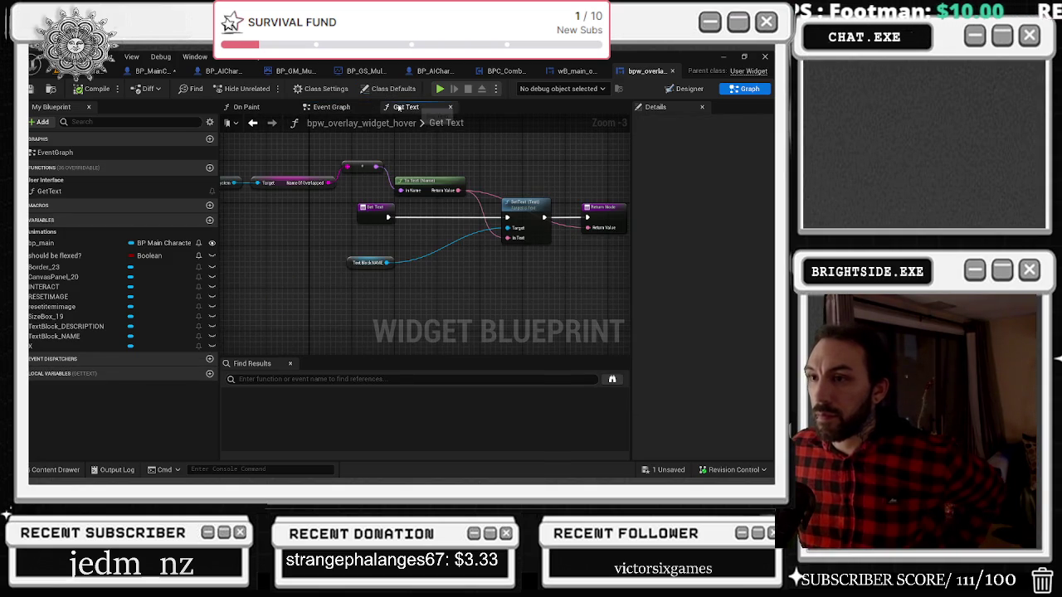
click(239, 108)
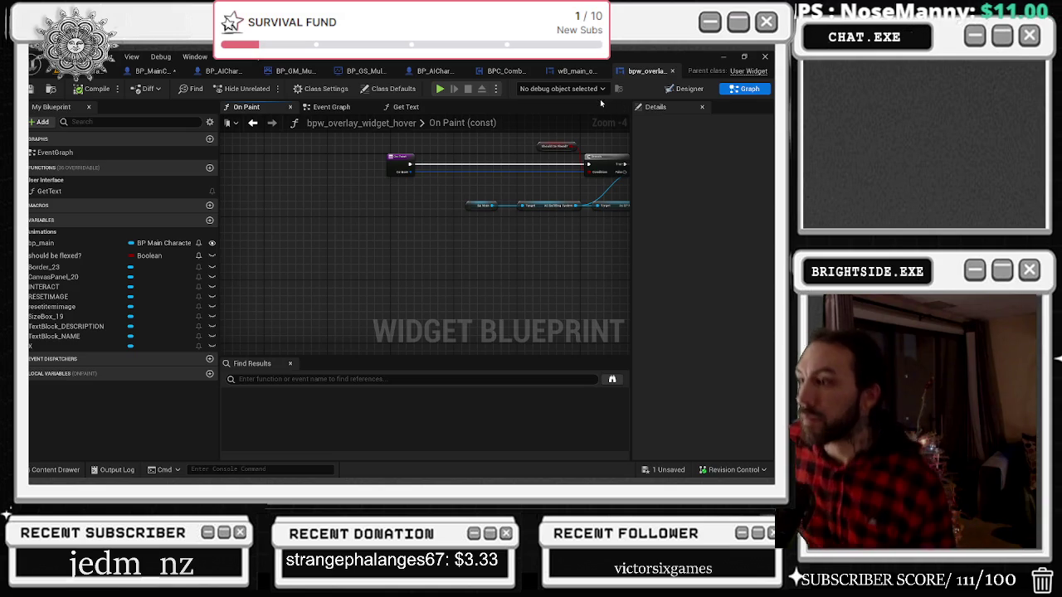
click(682, 90)
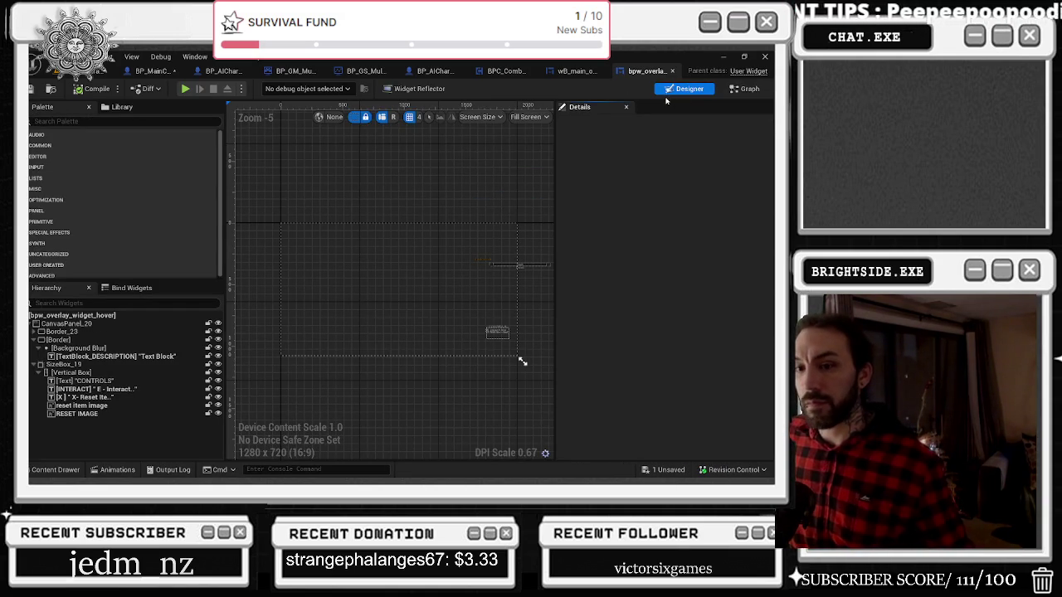
click(103, 71)
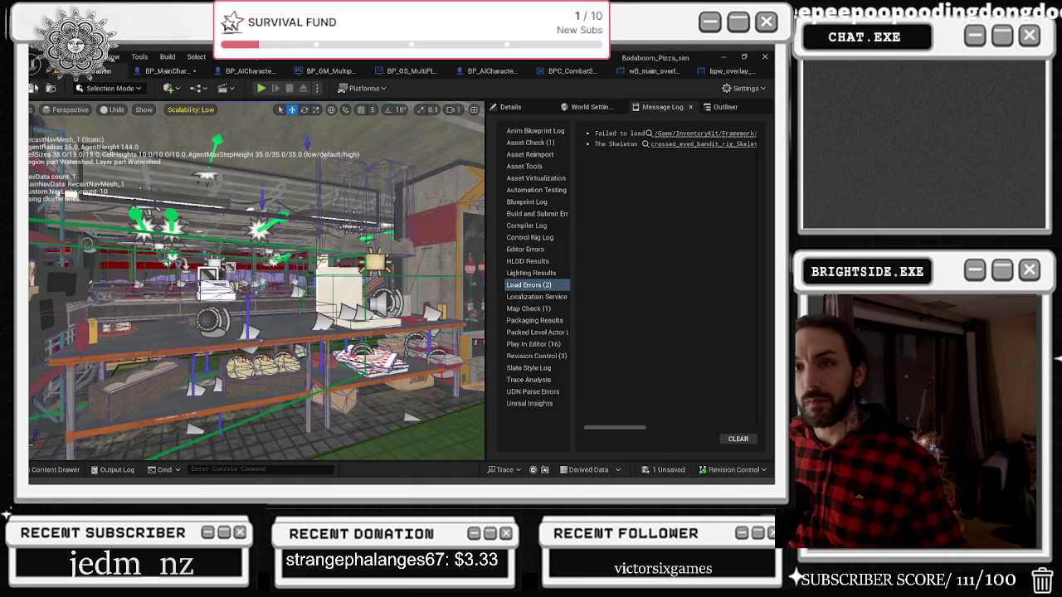
Save BP_MainCharacter from the list of unsaved content
click(37, 87)
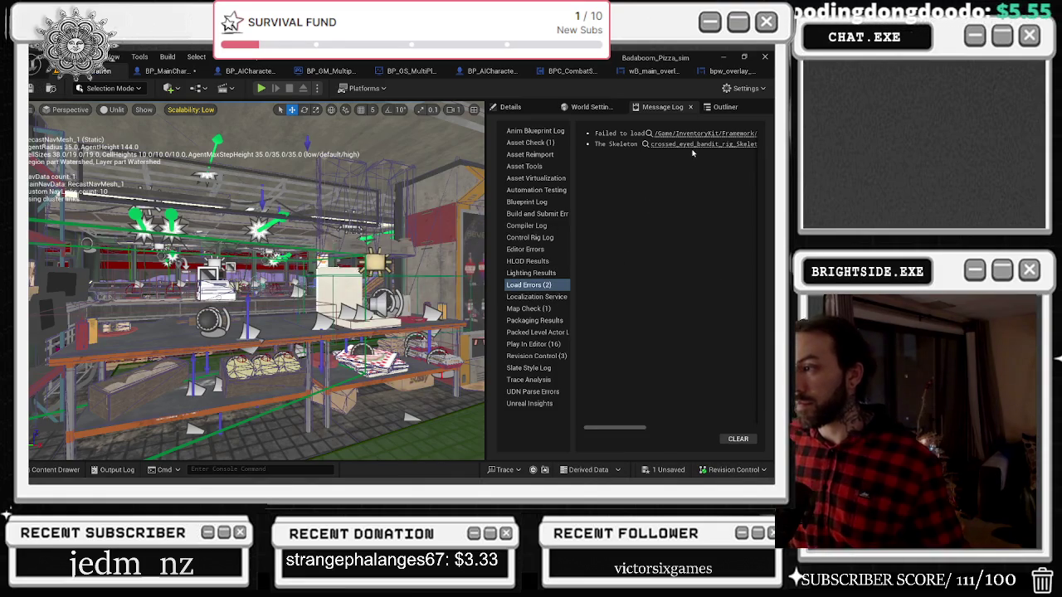
click(668, 470)
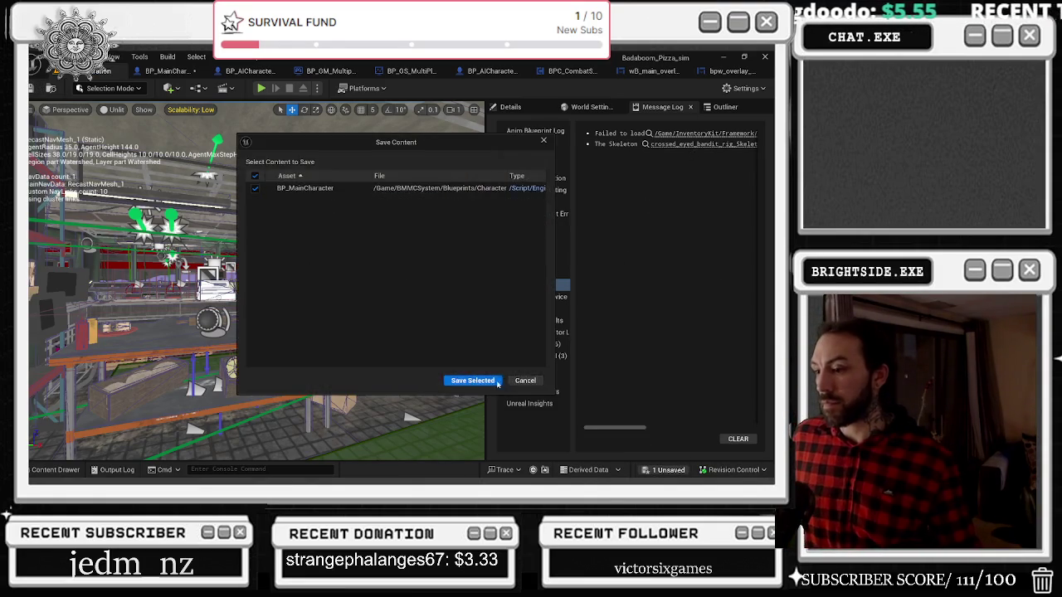
click(472, 379)
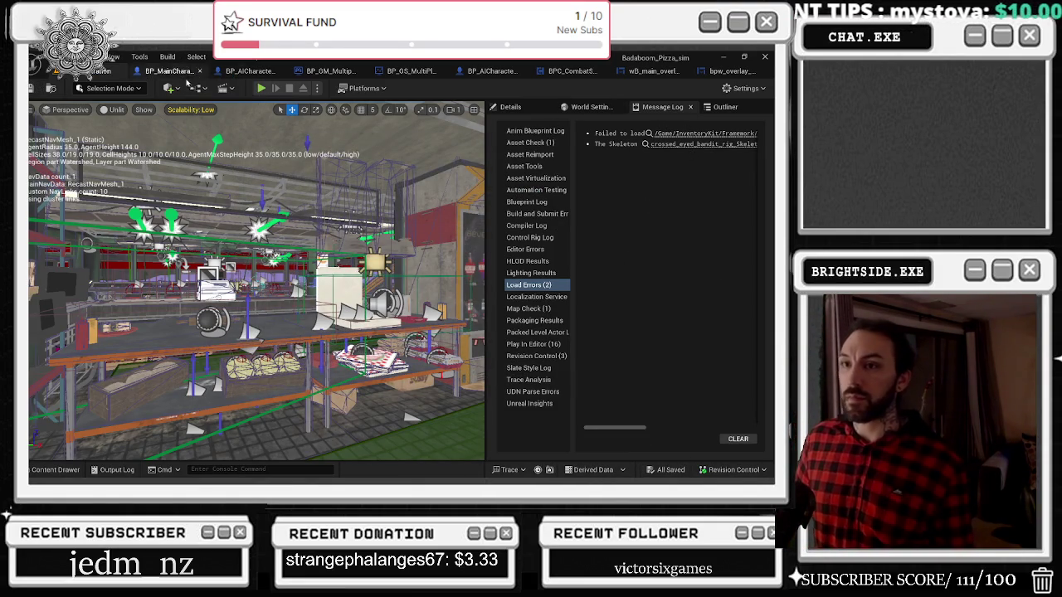
Revisit both overlay widgets and the BP_MainCharacter graph, then save BP_MainCharacter again
click(723, 73)
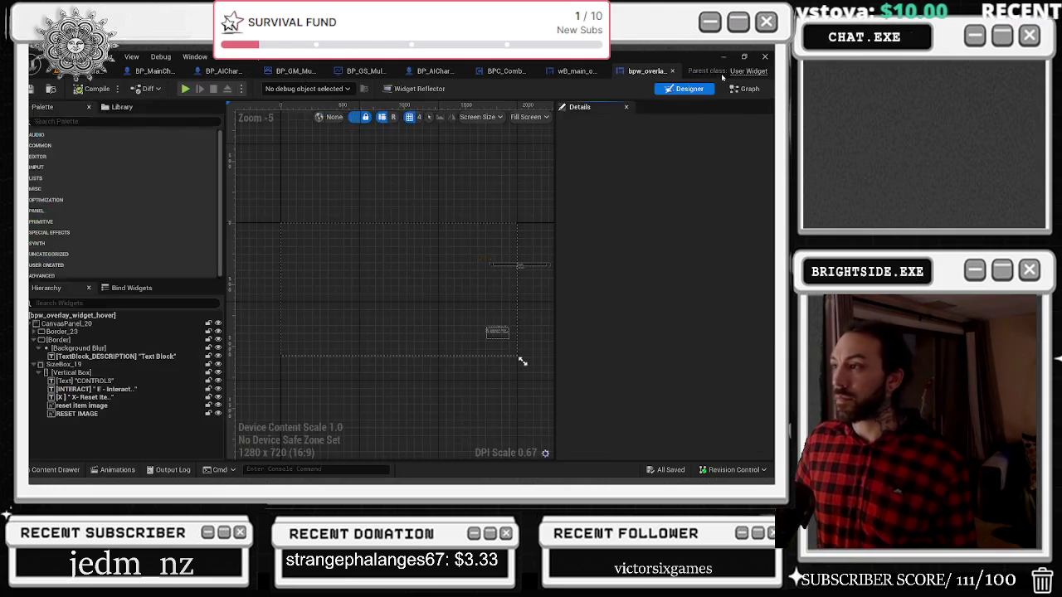
click(576, 72)
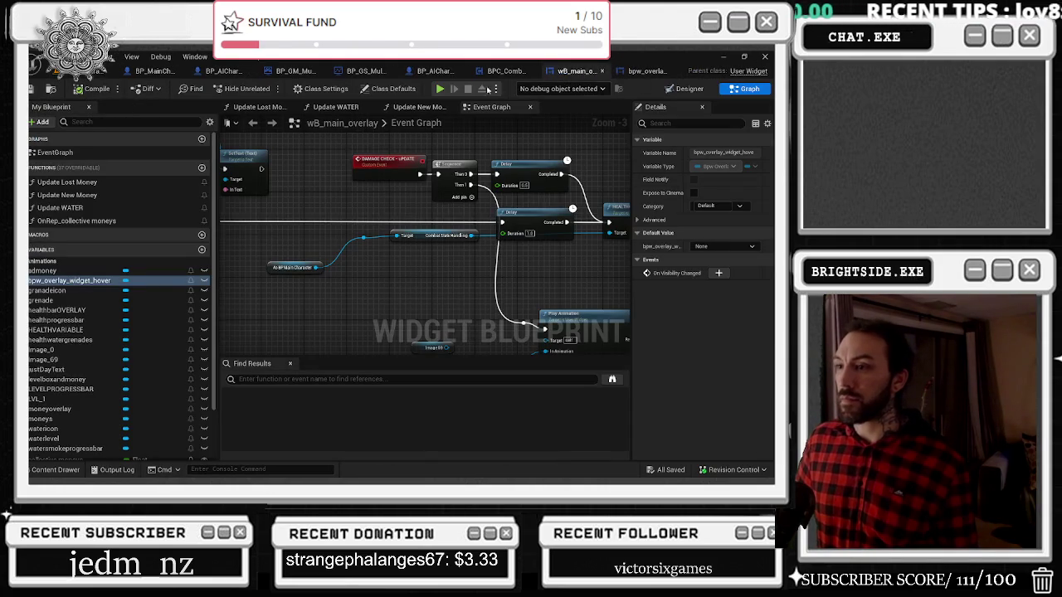
click(154, 71)
mouse_move(512, 254)
mouse_down()
mouse_move(278, 260)
mouse_move(177, 238)
mouse_up()
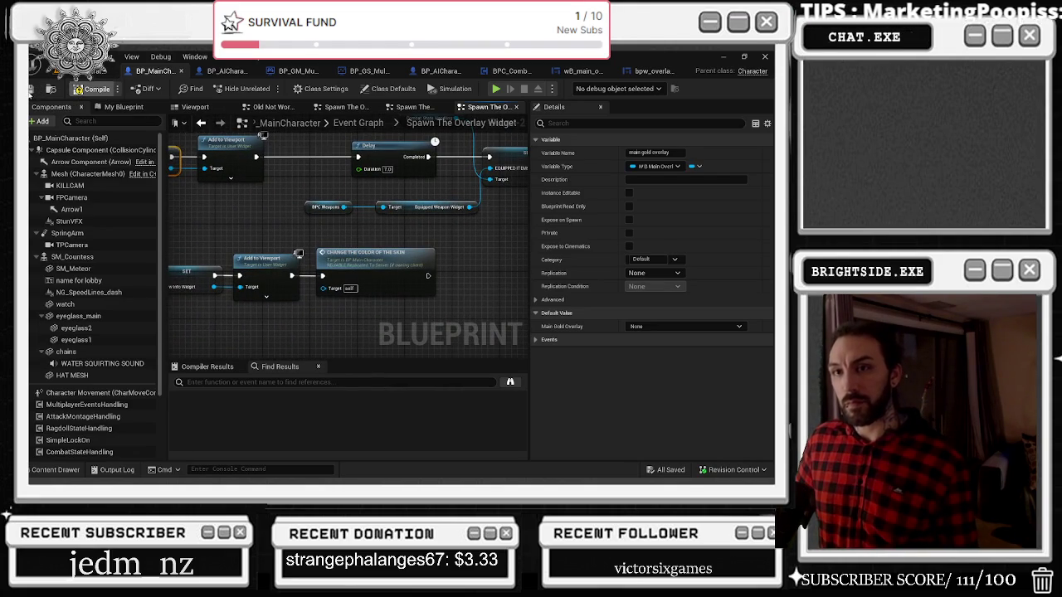
click(33, 88)
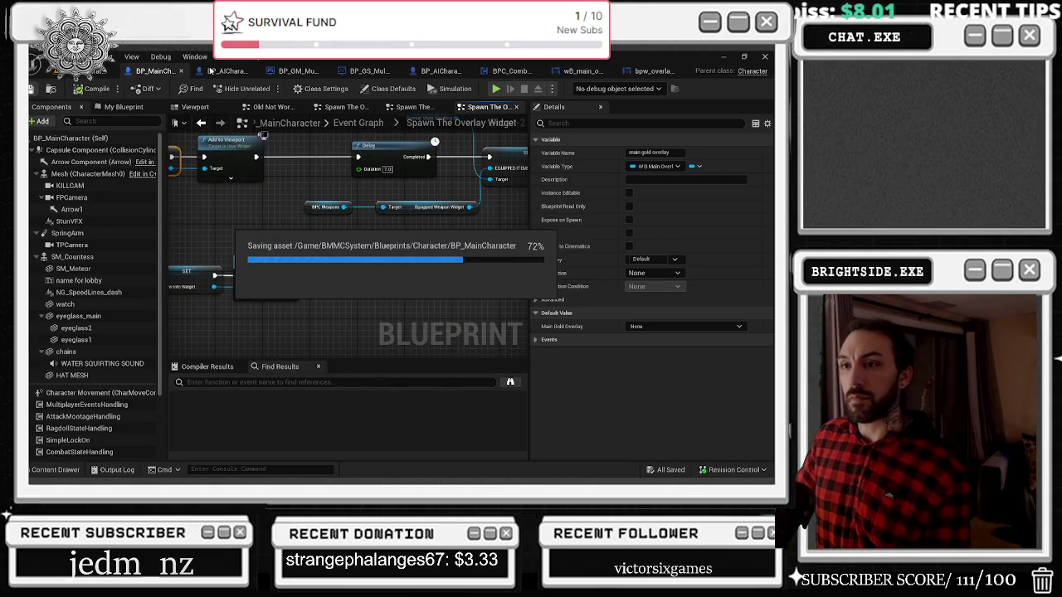
Check BP_AICharacter and BP_GM_Multiplayer, save all assets and the level, and start a play test
click(217, 71)
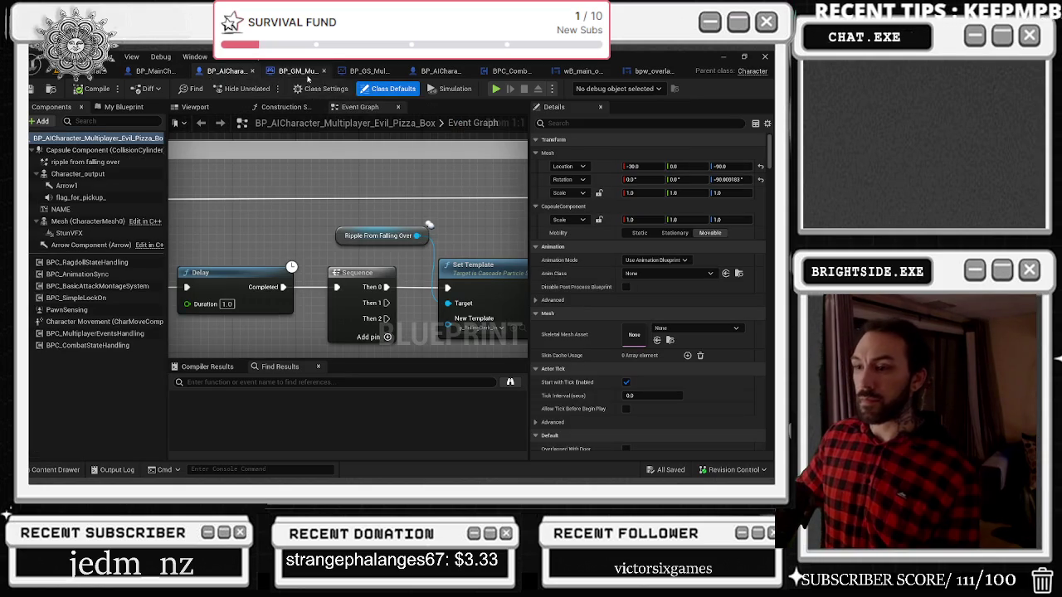
click(294, 72)
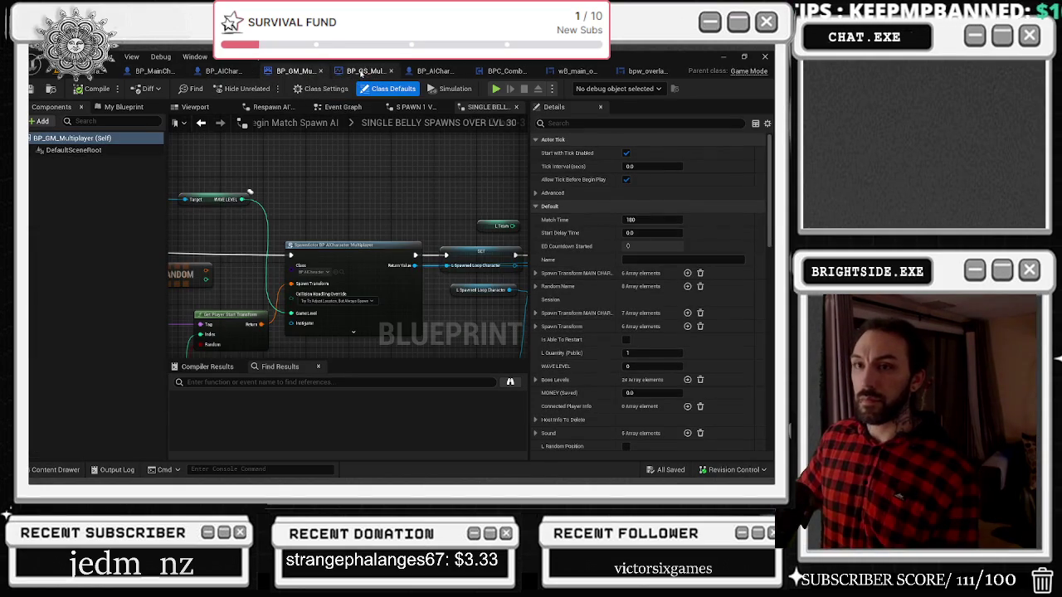
click(365, 72)
click(91, 72)
key(ctrl+s)
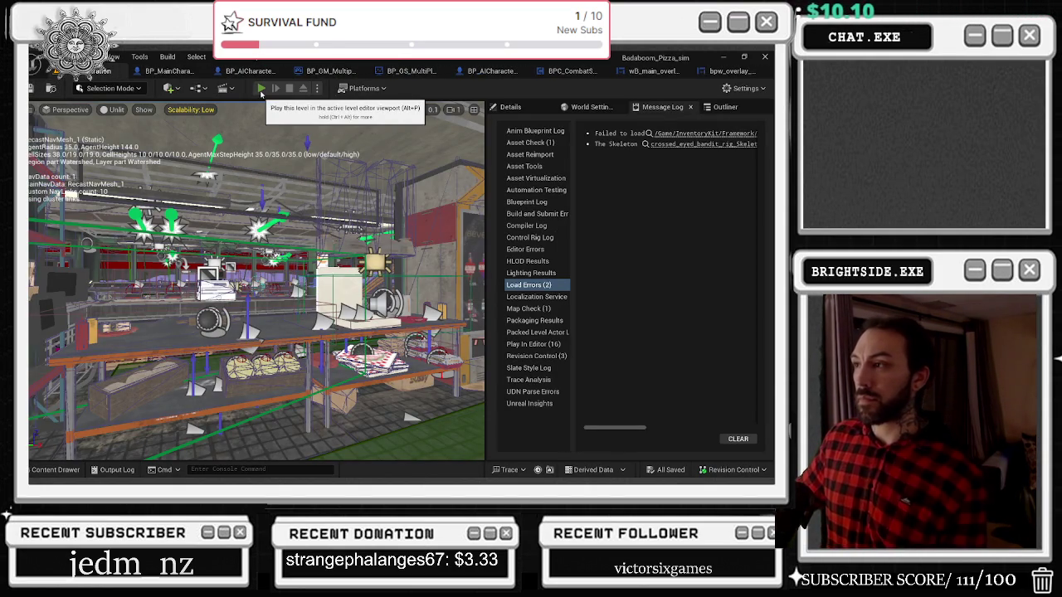
click(261, 88)
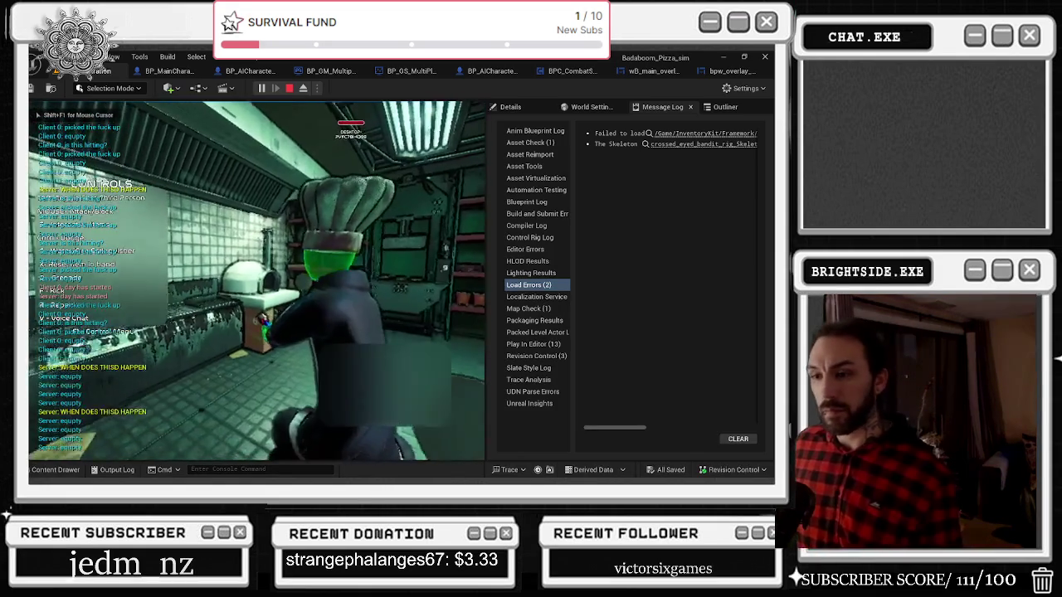
Walk the chef out into the desert, stop the session, and pan to the overlay-creation nodes
key(w)
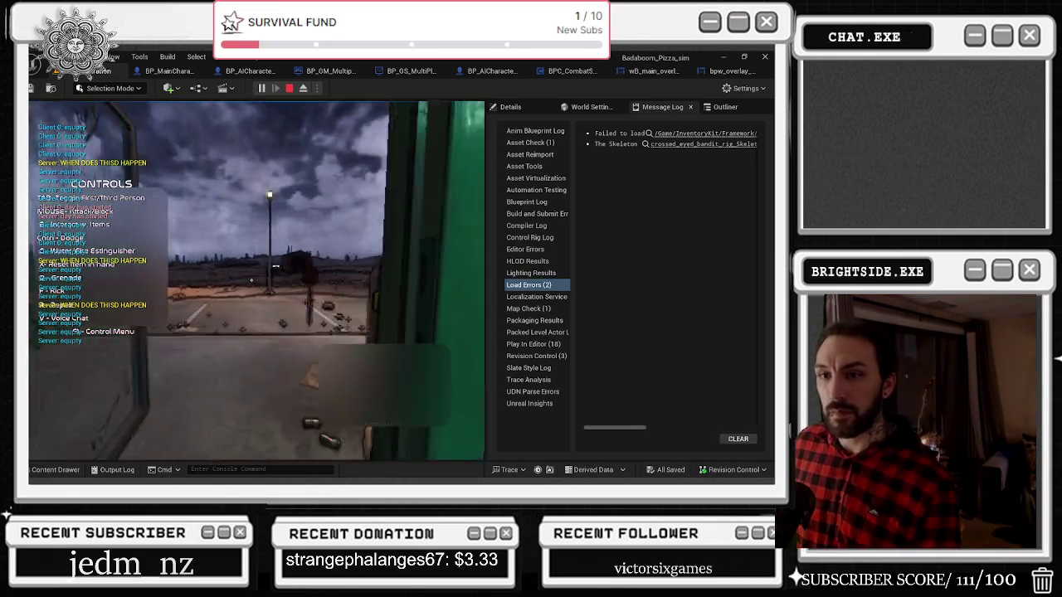
key(w)
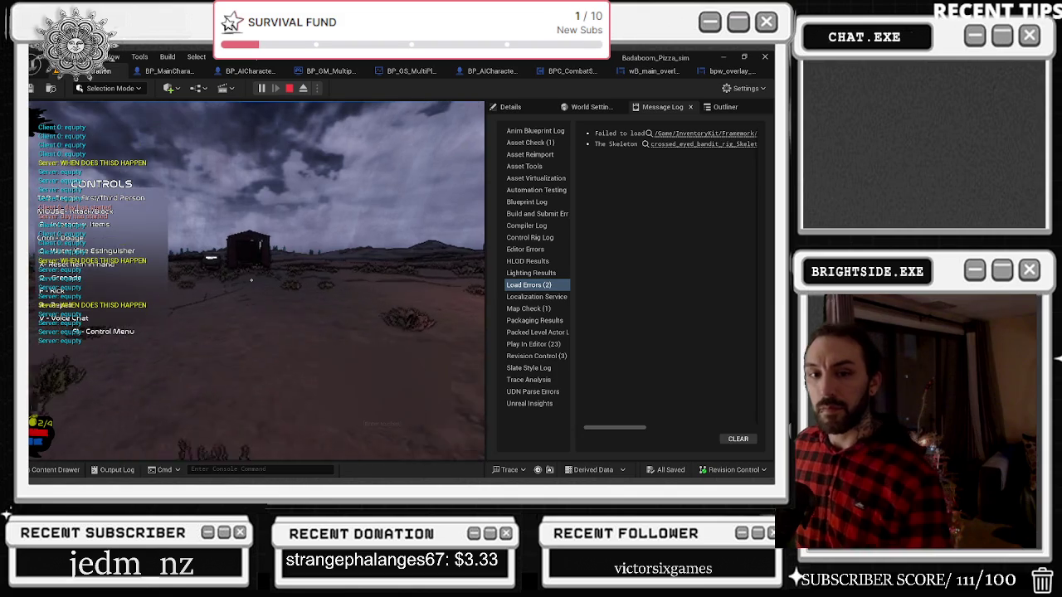
key(Escape)
mouse_move(273, 249)
mouse_down()
mouse_move(448, 241)
mouse_move(548, 257)
mouse_up()
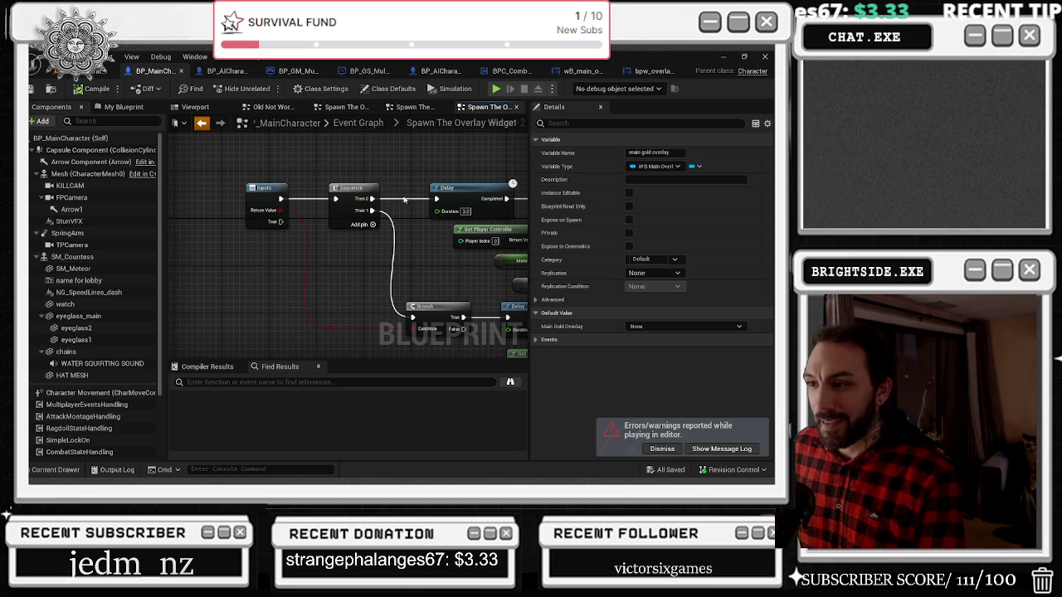
Open the collapsed Spawn The Overlay Widget graph to view its equipped-items widget nodes, then launch Play
key(alt+Left)
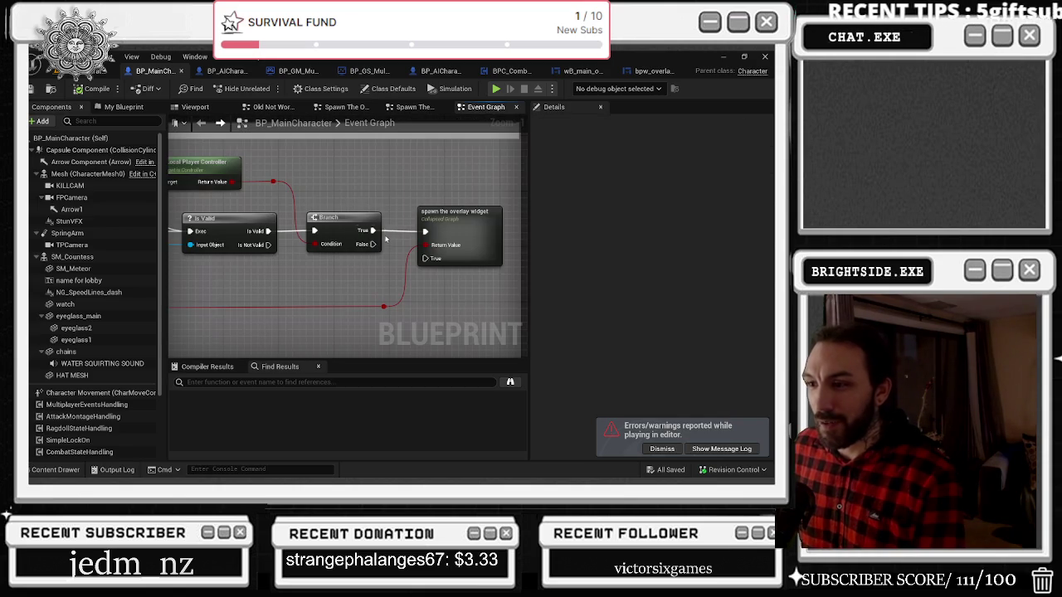
click(470, 214)
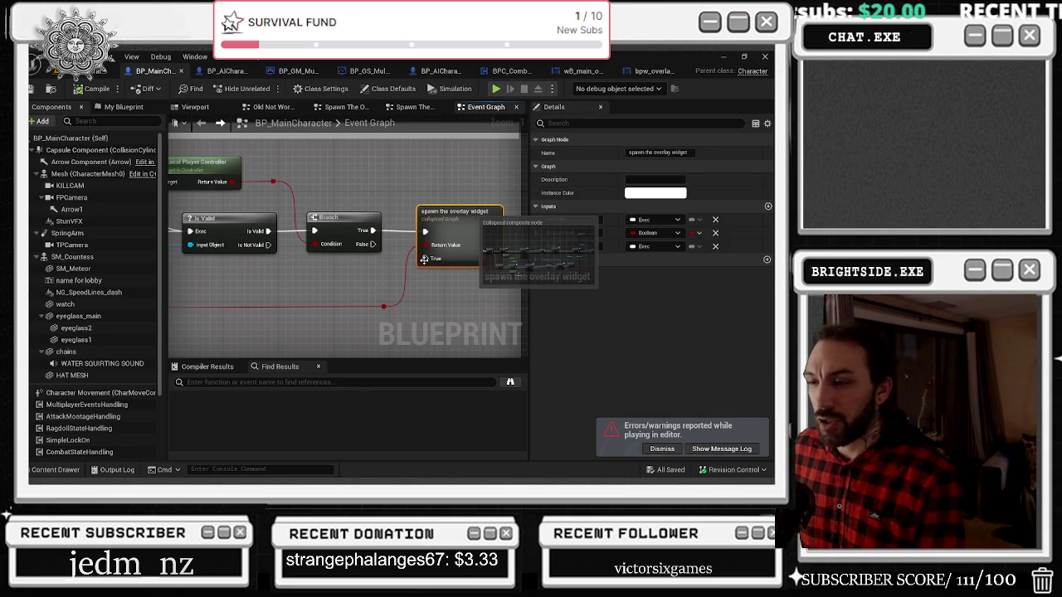
double_click(423, 214)
scroll(212, 234, up, 2)
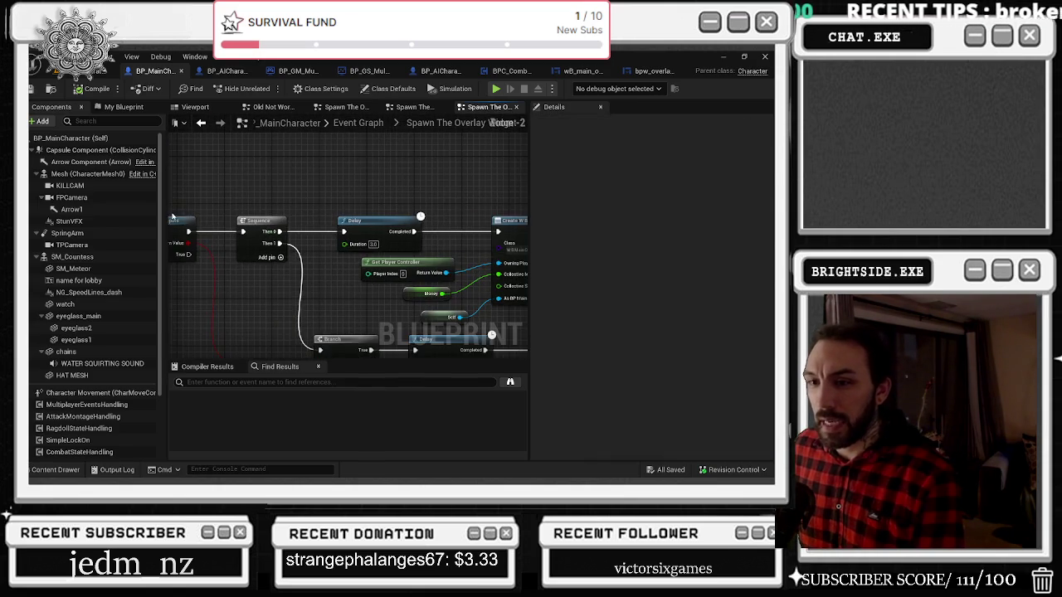
scroll(376, 166, up, 2)
mouse_move(375, 166)
mouse_down()
mouse_move(348, 166)
mouse_move(372, 241)
mouse_move(349, 299)
mouse_up()
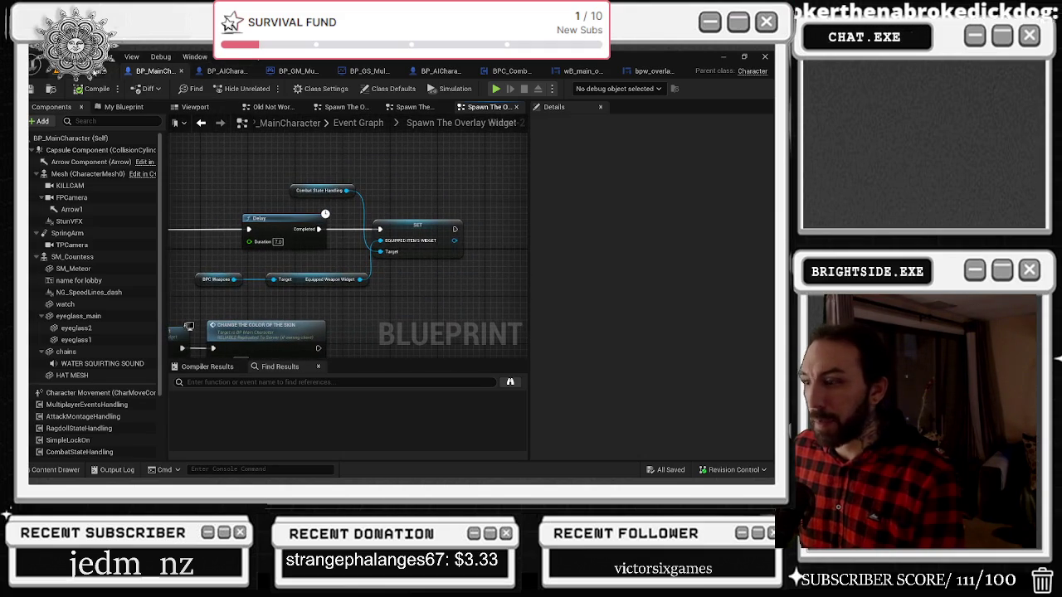
click(107, 71)
click(260, 88)
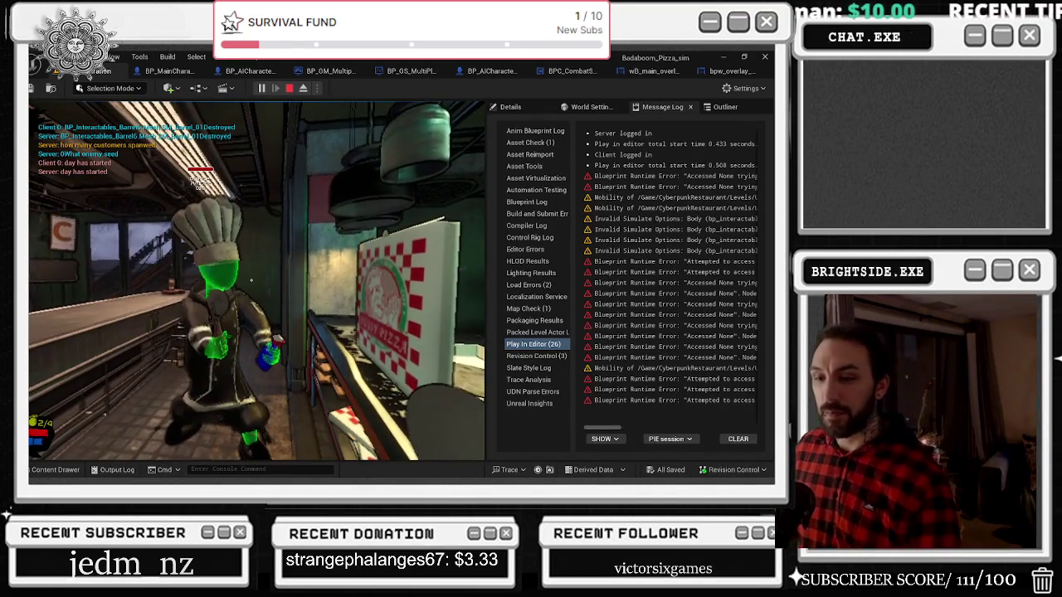
Stop and restart the Play In Editor session twice with Esc and Alt+P
key(Escape)
key(alt+p)
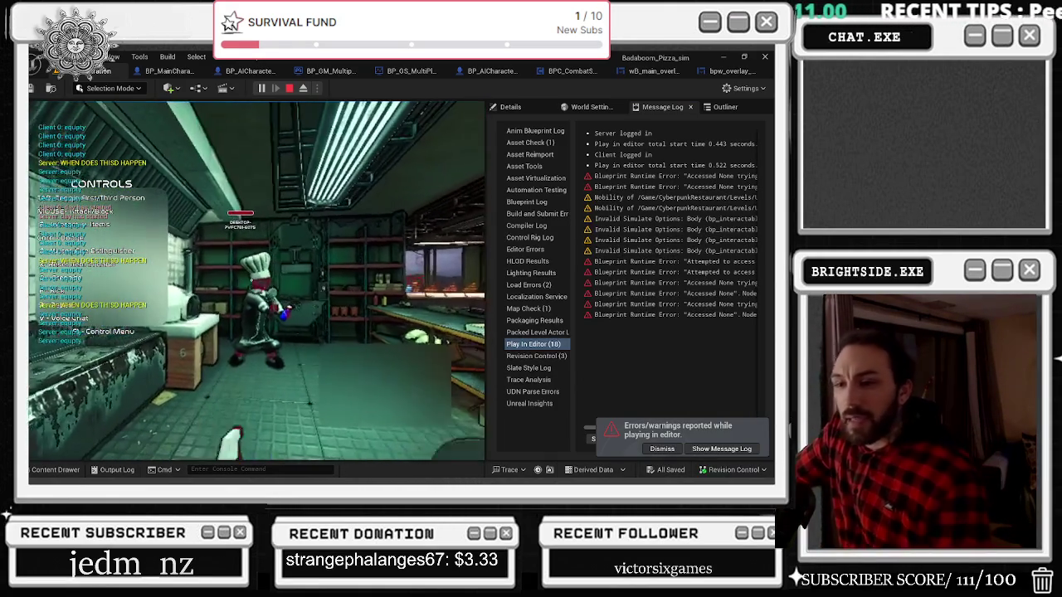
key(Escape)
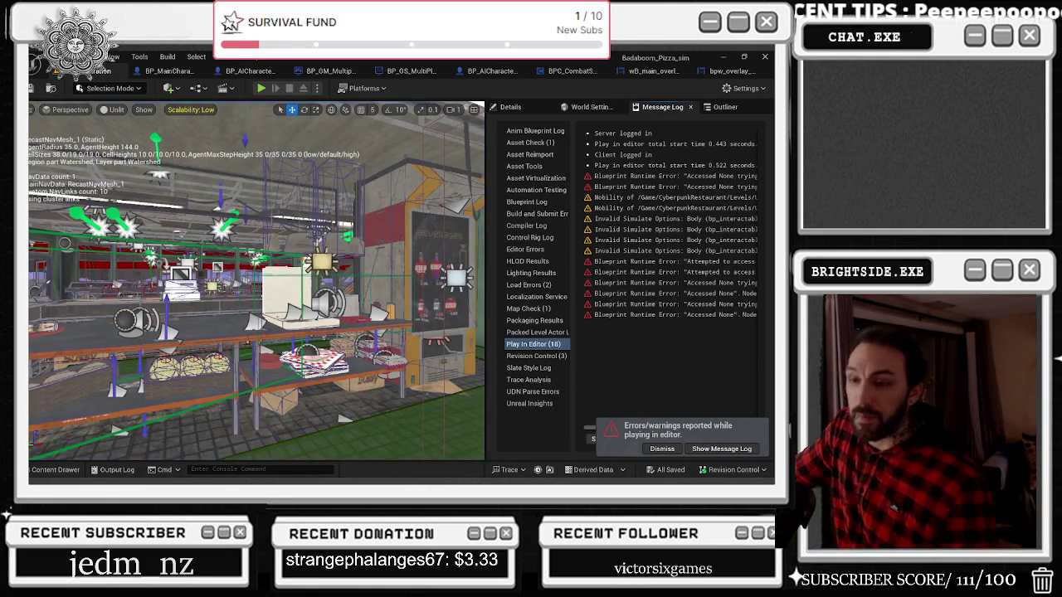
key(alt+p)
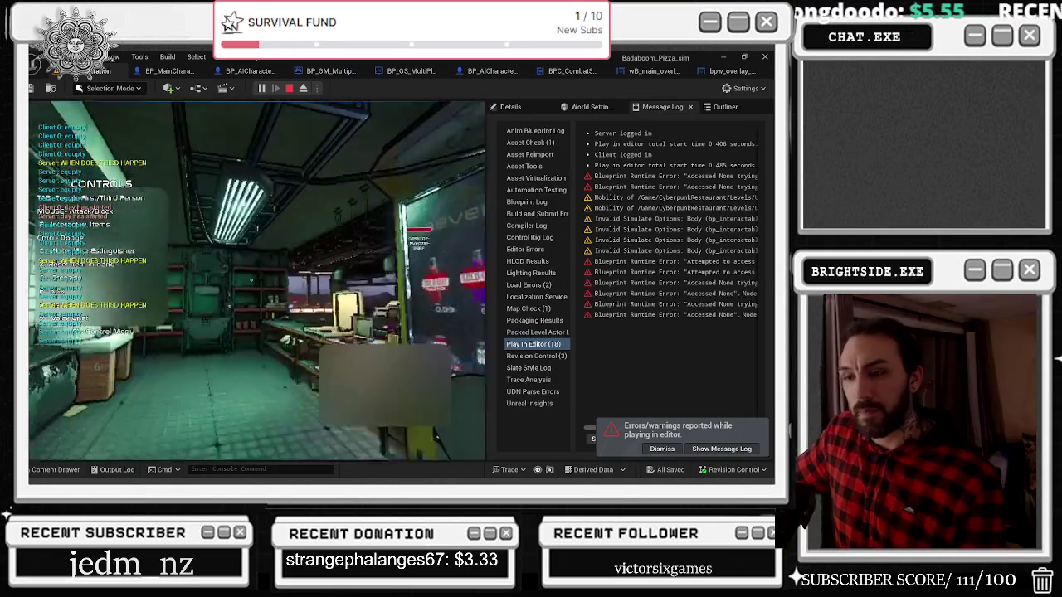
Walk the chef out to the door's Repair Door prompt, then restart the play-test twice more
key(w)
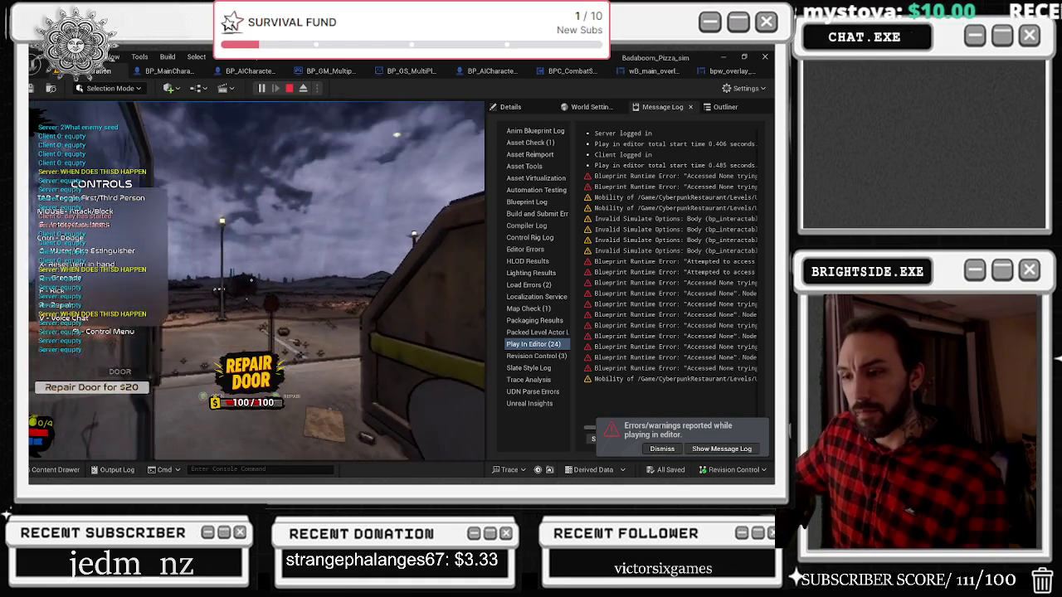
key(Escape)
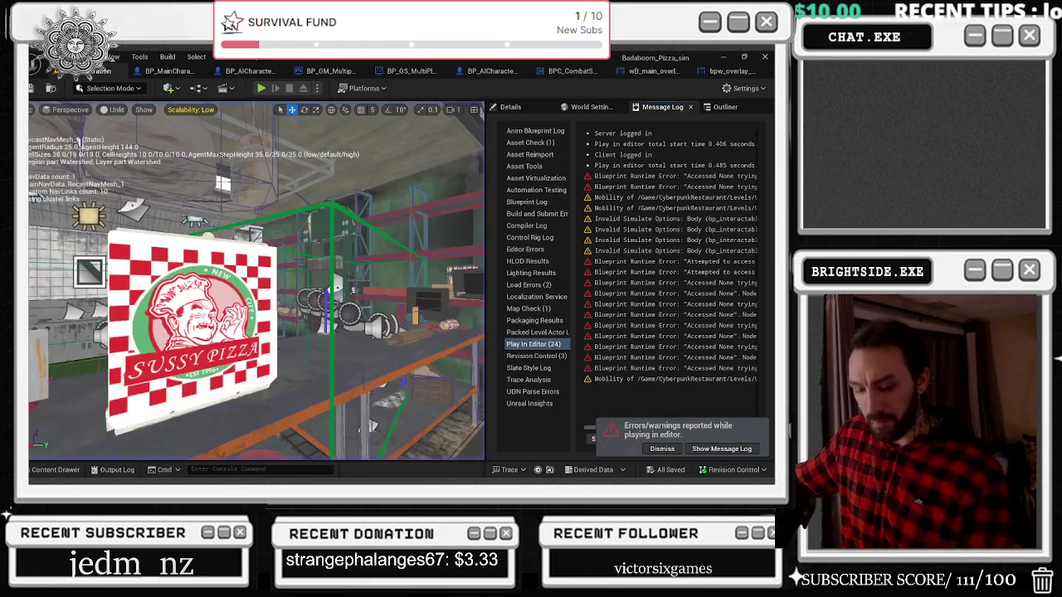
key(alt+p)
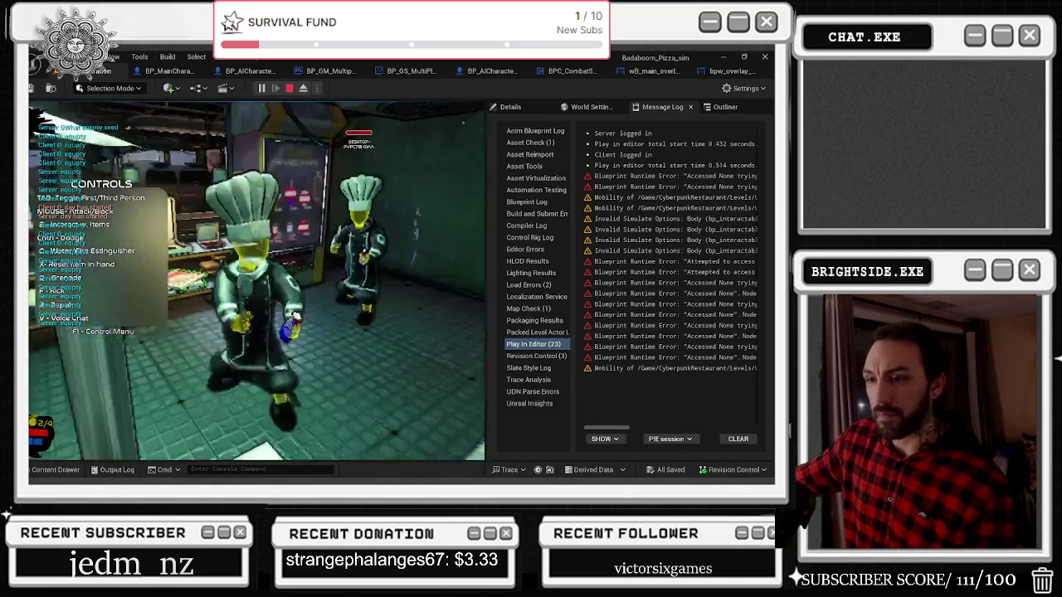
key(Escape)
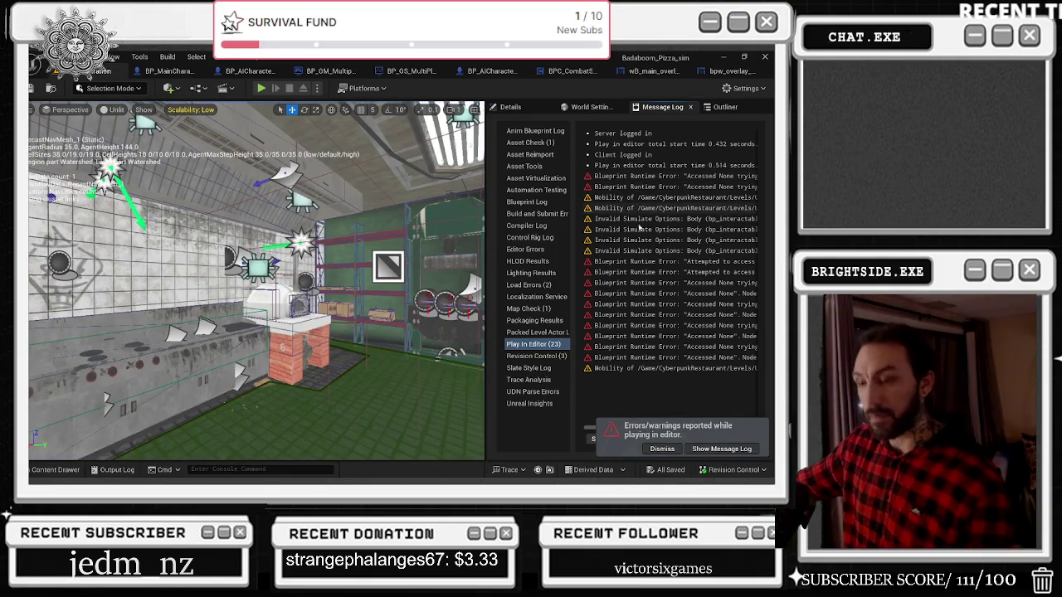
key(alt+p)
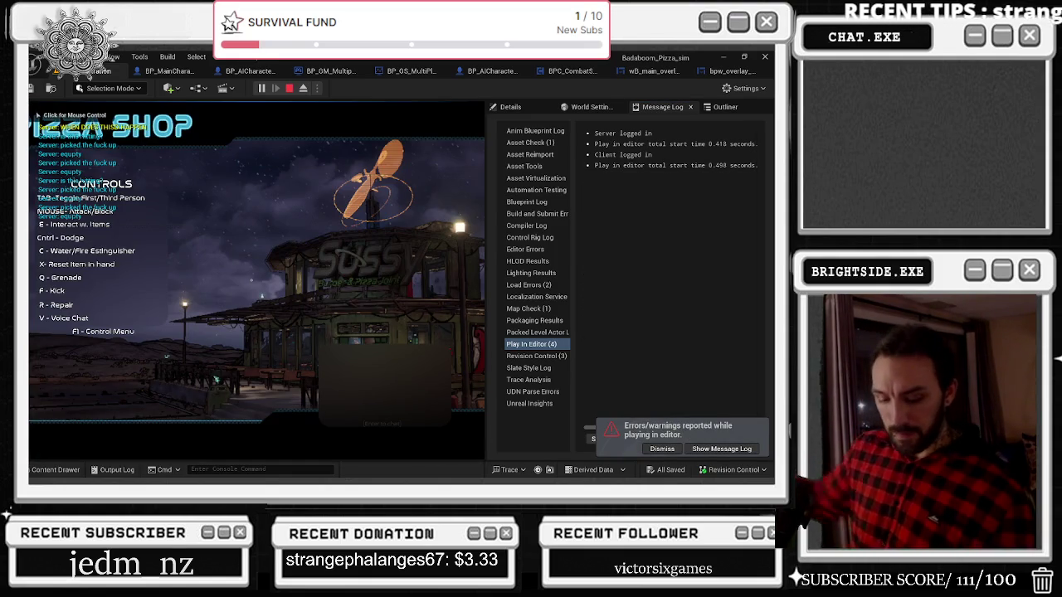